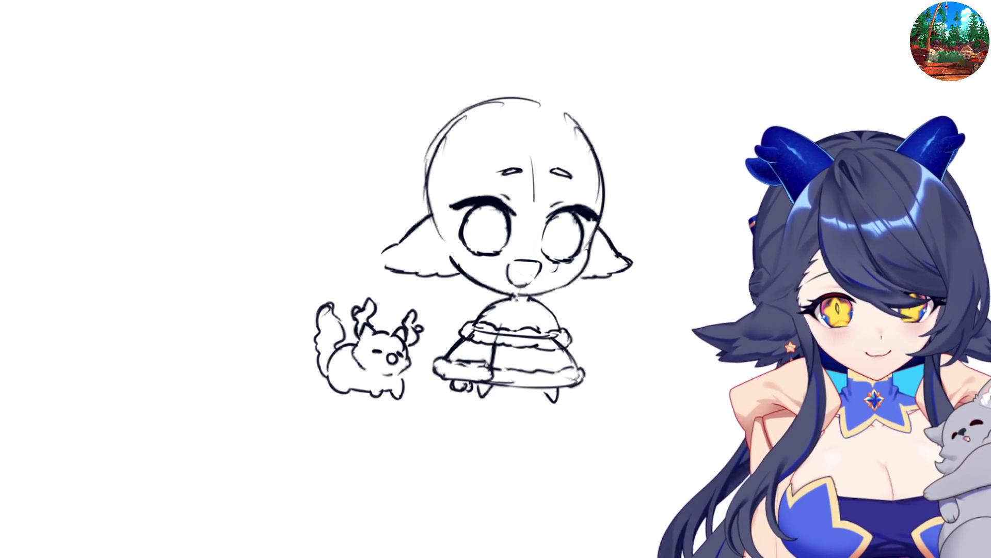
# Rotate the whole chibi sketch slightly counterclockwise
pyautogui.moveTo(223, 91)
pyautogui.mouseDown()
pyautogui.moveTo(488, 338)
pyautogui.moveTo(691, 415)
pyautogui.moveTo(705, 405)
pyautogui.mouseUp()
pyautogui.hotkey('ctrl', 't')
pyautogui.press('Return')
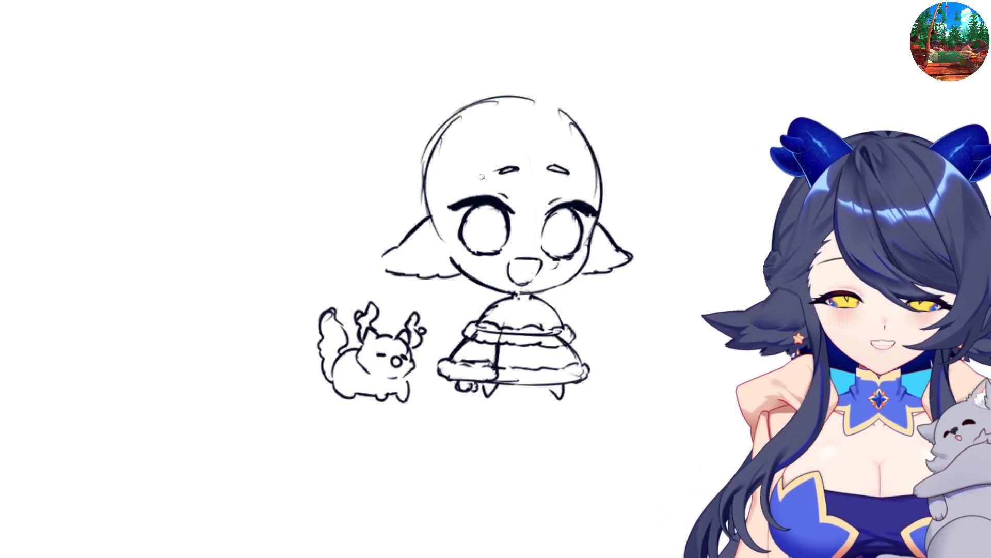
# Sketch hair strokes on the forehead and down the left side toward the chin, checking with a mirrored view
pyautogui.moveTo(483, 143); pyautogui.dragTo(487, 176)
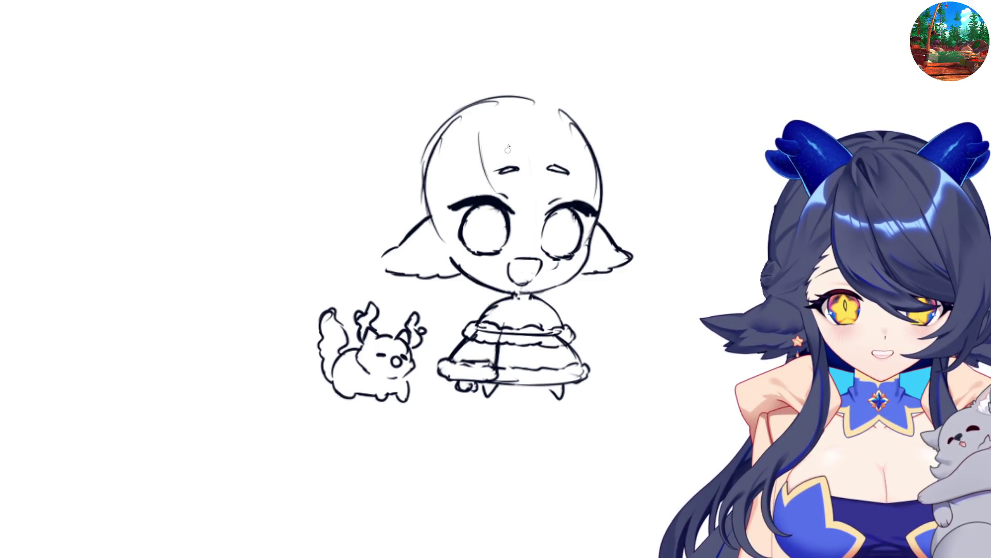
pyautogui.press('h')
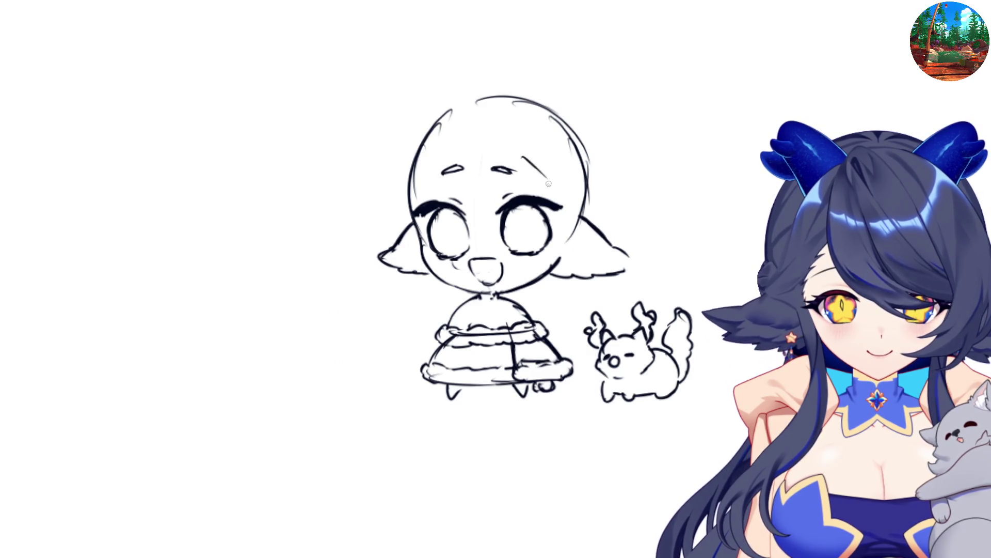
pyautogui.moveTo(524, 157); pyautogui.dragTo(567, 210)
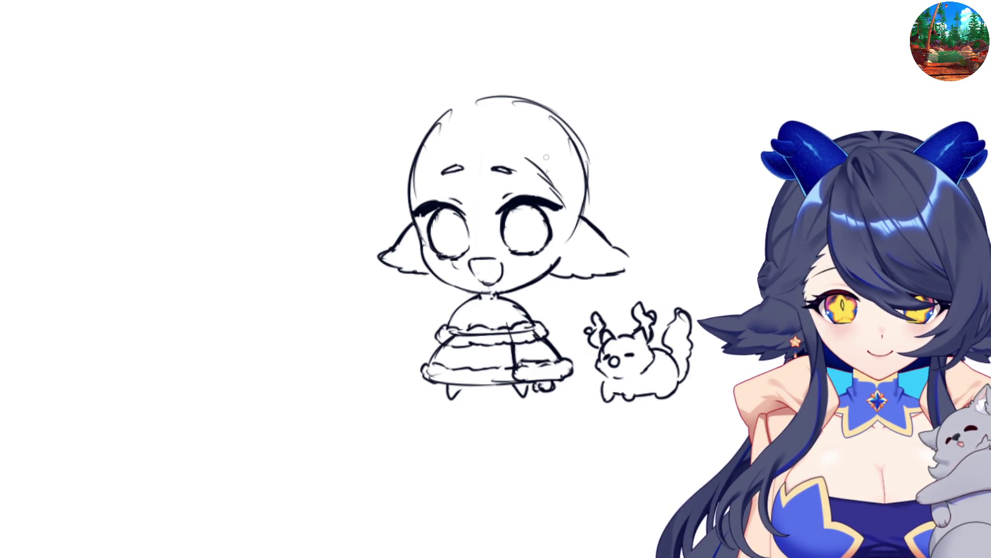
pyautogui.press('h')
pyautogui.moveTo(458, 155)
pyautogui.mouseDown()
pyautogui.moveTo(466, 249)
pyautogui.moveTo(452, 205)
pyautogui.moveTo(463, 253)
pyautogui.mouseUp()
pyautogui.hotkey('ctrl', 'z')
pyautogui.moveTo(450, 219); pyautogui.dragTo(481, 271)
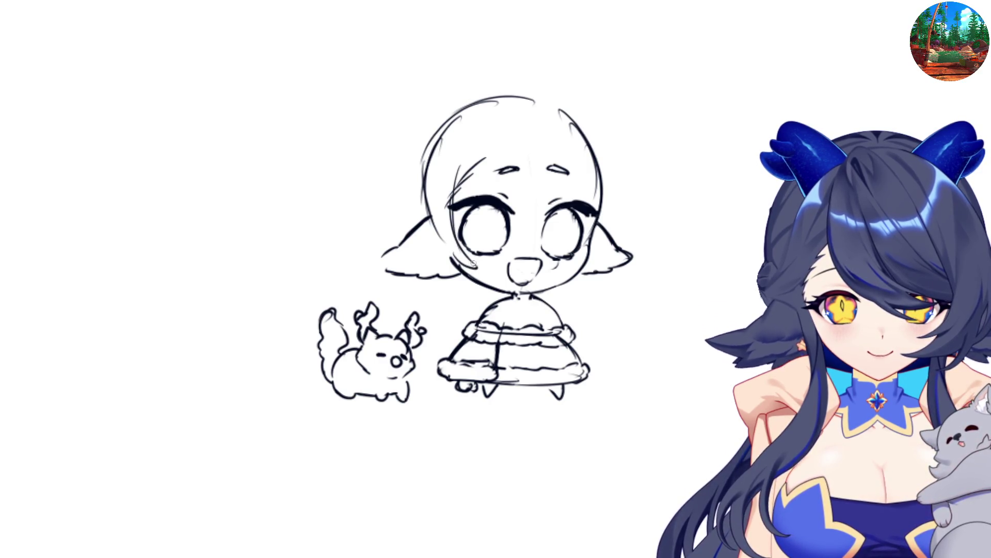
pyautogui.press('h')
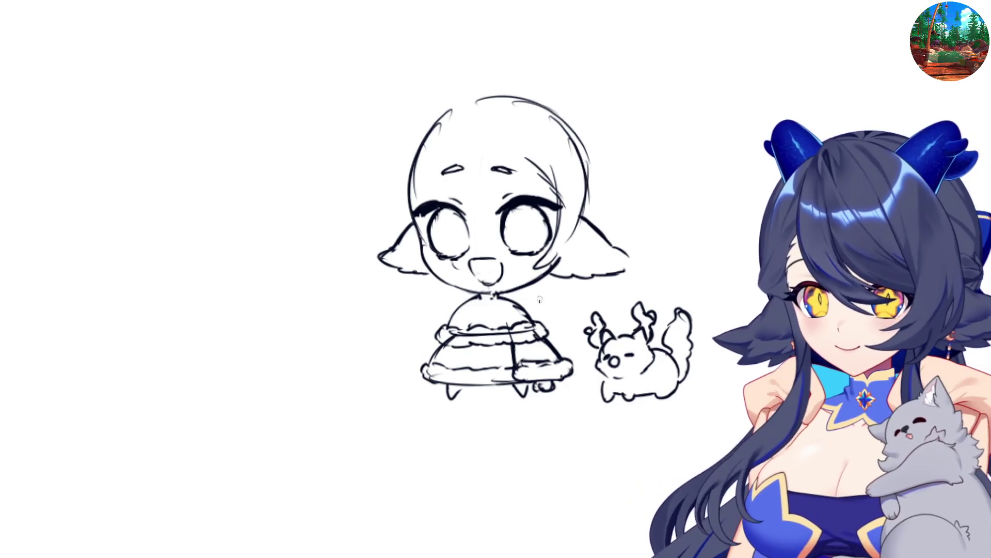
pyautogui.moveTo(548, 273); pyautogui.dragTo(546, 314)
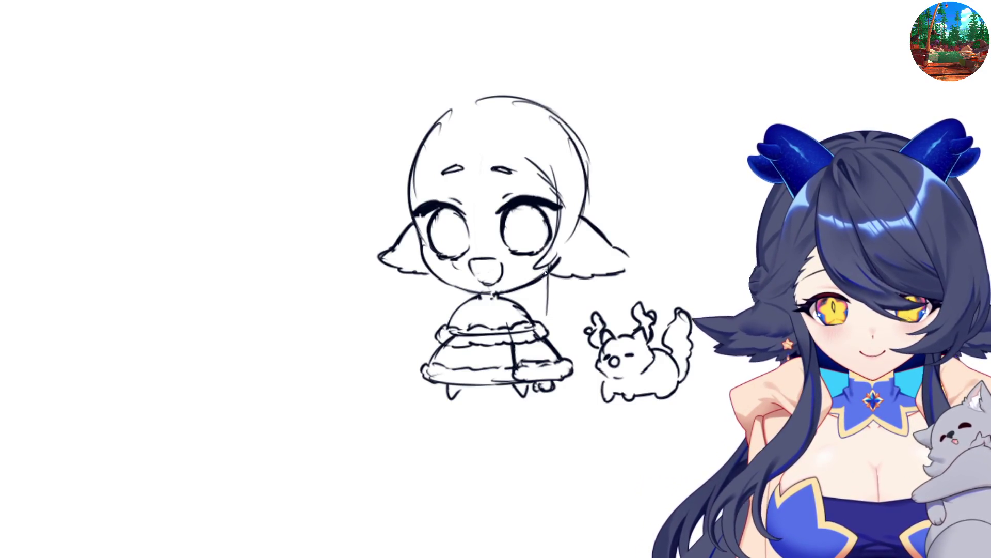
pyautogui.press('h')
pyautogui.hotkey('ctrl', 'z')
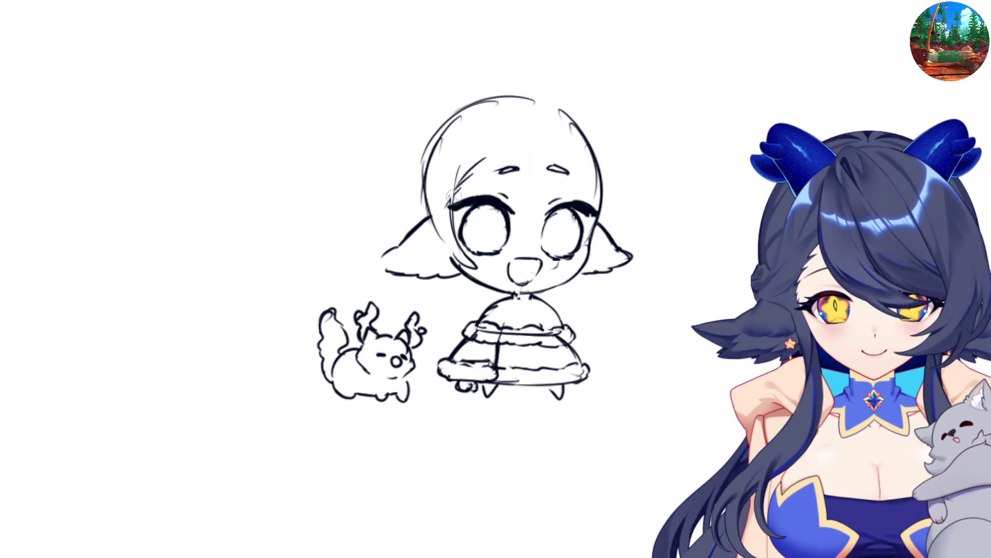
# Draw long hair strands down both sides of the face to the chin
pyautogui.moveTo(468, 165); pyautogui.dragTo(458, 227)
pyautogui.moveTo(459, 186)
pyautogui.mouseDown()
pyautogui.moveTo(457, 233)
pyautogui.moveTo(482, 311)
pyautogui.mouseUp()
pyautogui.moveTo(442, 206); pyautogui.dragTo(452, 320)
pyautogui.moveTo(449, 276); pyautogui.dragTo(455, 331)
pyautogui.moveTo(468, 287); pyautogui.dragTo(475, 322)
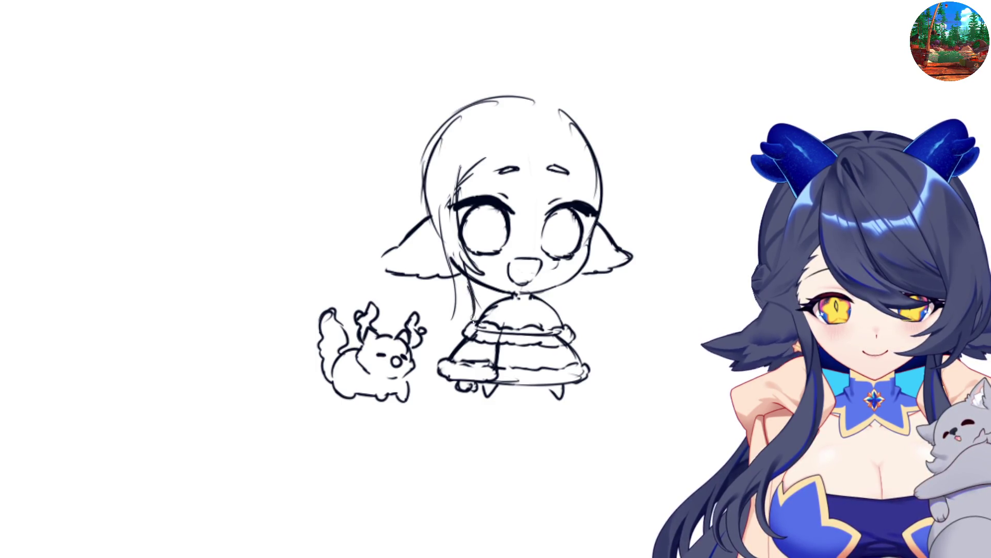
pyautogui.press('h')
pyautogui.hotkey('ctrl', 'z')
pyautogui.hotkey('ctrl', 'z')
pyautogui.moveTo(544, 266); pyautogui.dragTo(531, 323)
pyautogui.moveTo(563, 246)
pyautogui.mouseDown()
pyautogui.moveTo(552, 307)
pyautogui.moveTo(557, 294)
pyautogui.mouseUp()
pyautogui.press('h')
pyautogui.press('h')
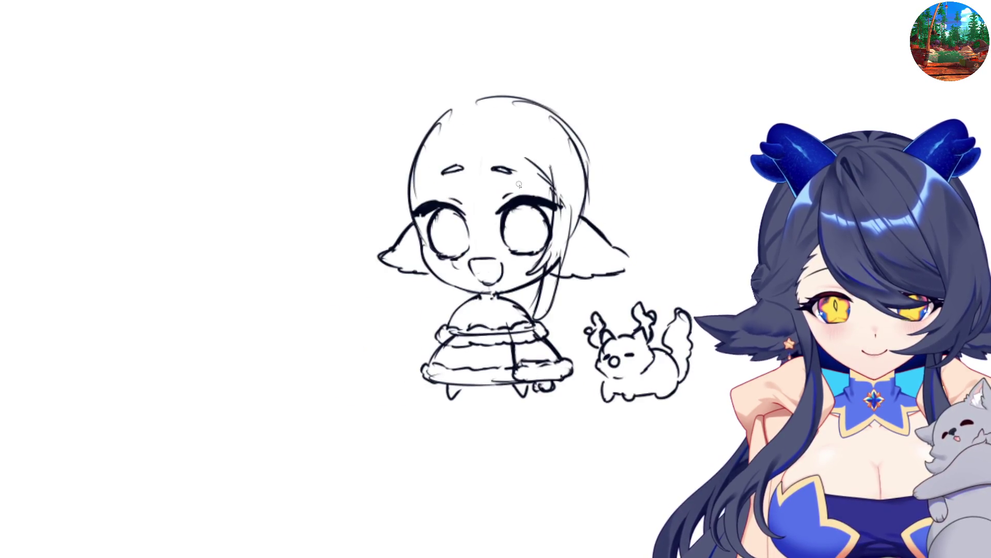
# Outline the fuller hair shape along the right and left sides of the head
pyautogui.press('h')
# Draw curved bangs sweeping across the forehead and the hair curve above the head
pyautogui.moveTo(486, 124); pyautogui.dragTo(514, 203)
pyautogui.hotkey('ctrl', 'z')
pyautogui.moveTo(484, 127)
pyautogui.mouseDown()
pyautogui.moveTo(522, 218)
pyautogui.moveTo(547, 241)
pyautogui.moveTo(550, 226)
pyautogui.mouseUp()
pyautogui.hotkey('ctrl', 'z')
pyautogui.hotkey('ctrl', 'z')
pyautogui.moveTo(480, 123); pyautogui.dragTo(503, 192)
pyautogui.moveTo(489, 155); pyautogui.dragTo(524, 214)
pyautogui.moveTo(495, 85)
pyautogui.mouseDown()
pyautogui.moveTo(542, 85)
pyautogui.moveTo(578, 117)
pyautogui.mouseUp()
pyautogui.hotkey('ctrl', 'z')
pyautogui.moveTo(542, 85)
pyautogui.mouseDown()
pyautogui.moveTo(602, 149)
pyautogui.moveTo(609, 193)
pyautogui.mouseUp()
pyautogui.moveTo(586, 119); pyautogui.dragTo(613, 203)
pyautogui.press('h')
pyautogui.moveTo(439, 93)
pyautogui.mouseDown()
pyautogui.moveTo(405, 147)
pyautogui.moveTo(400, 199)
pyautogui.mouseUp()
pyautogui.moveTo(403, 149); pyautogui.dragTo(411, 247)
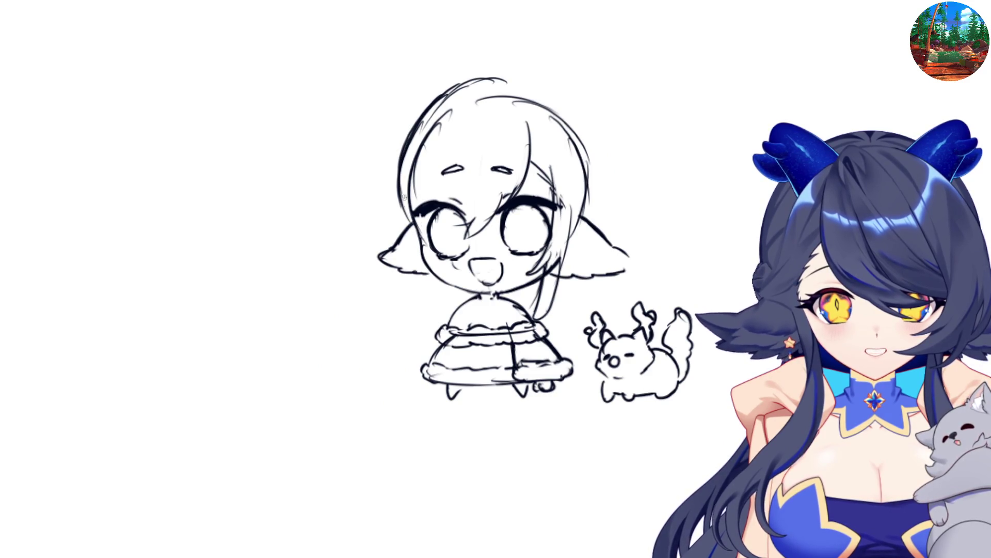
pyautogui.press('h')
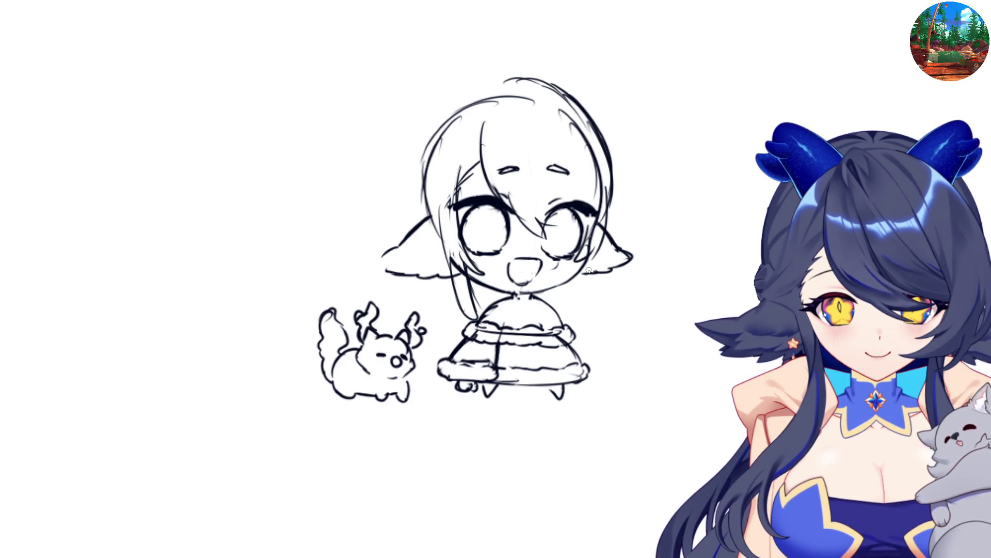
# Add hair strands below the right ear and along the right side of the hair
pyautogui.moveTo(580, 273)
pyautogui.mouseDown()
pyautogui.moveTo(577, 299)
pyautogui.moveTo(607, 235)
pyautogui.mouseUp()
pyautogui.moveTo(611, 183); pyautogui.dragTo(594, 292)
pyautogui.press('h')
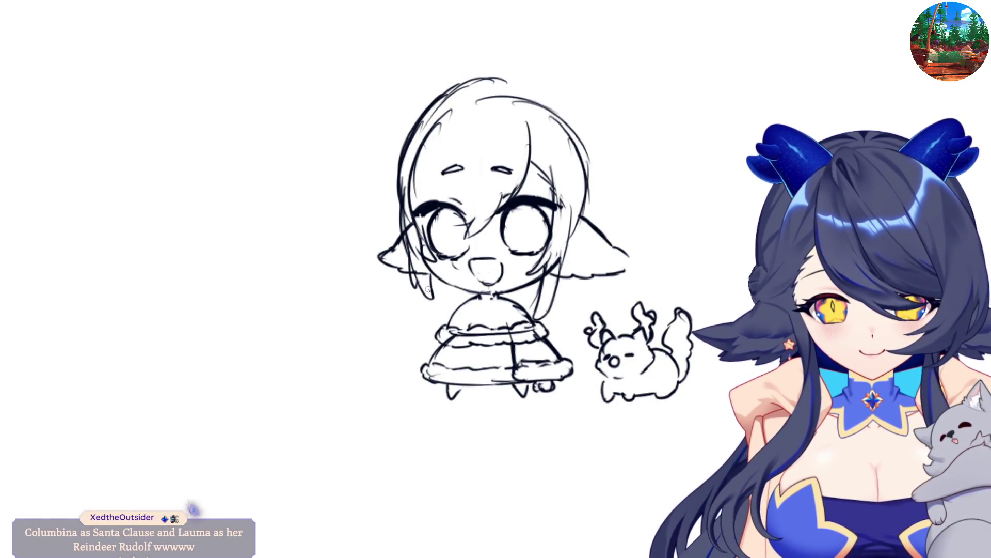
pyautogui.moveTo(433, 297)
pyautogui.mouseDown()
pyautogui.moveTo(436, 331)
pyautogui.moveTo(452, 326)
pyautogui.mouseUp()
pyautogui.hotkey('ctrl', 'z')
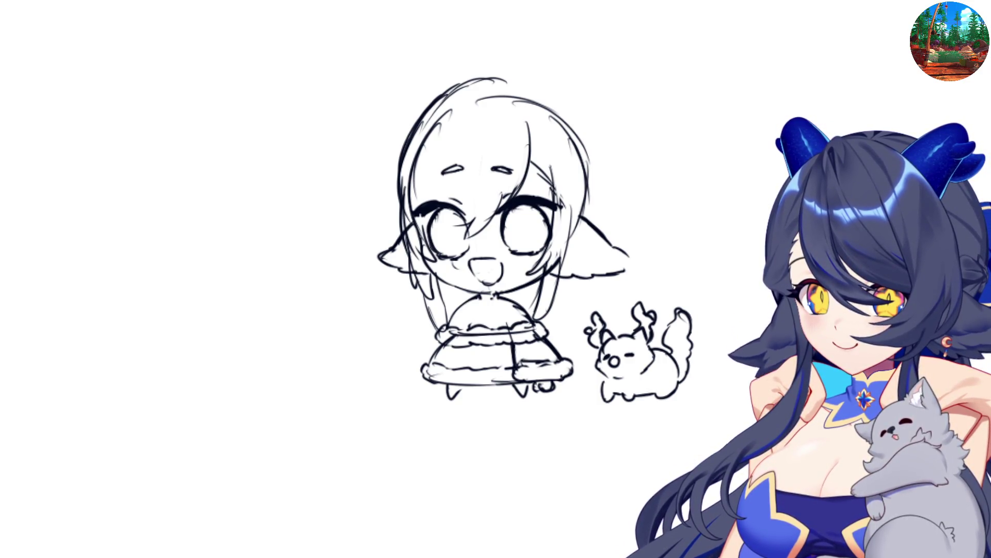
# Paste the caped-rider-on-rearing-horse painting and position it beside the artwork
pyautogui.scroll(-5, 743, 57)
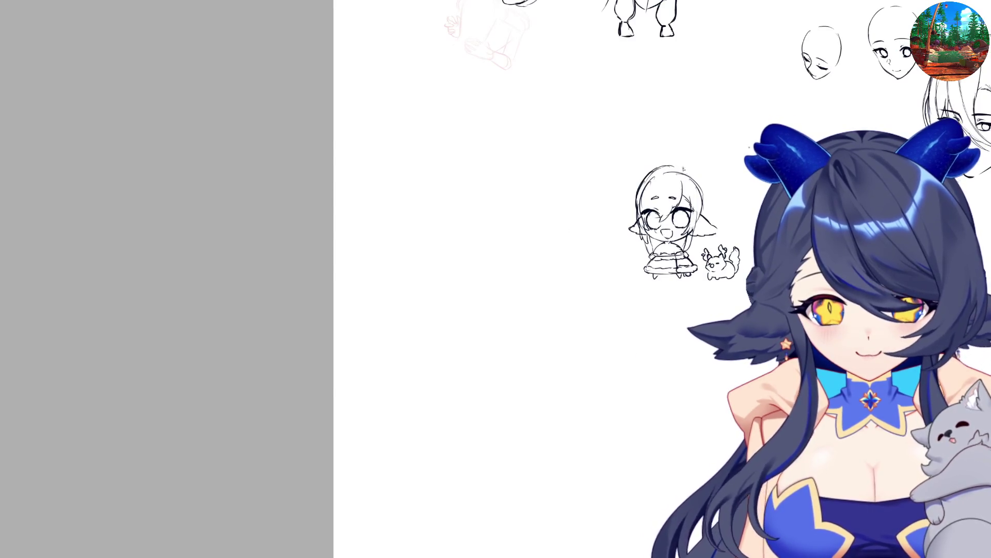
pyautogui.scroll(-3, 661, 207)
pyautogui.hotkey('ctrl', 'v')
pyautogui.moveTo(878, 49); pyautogui.dragTo(510, 286)
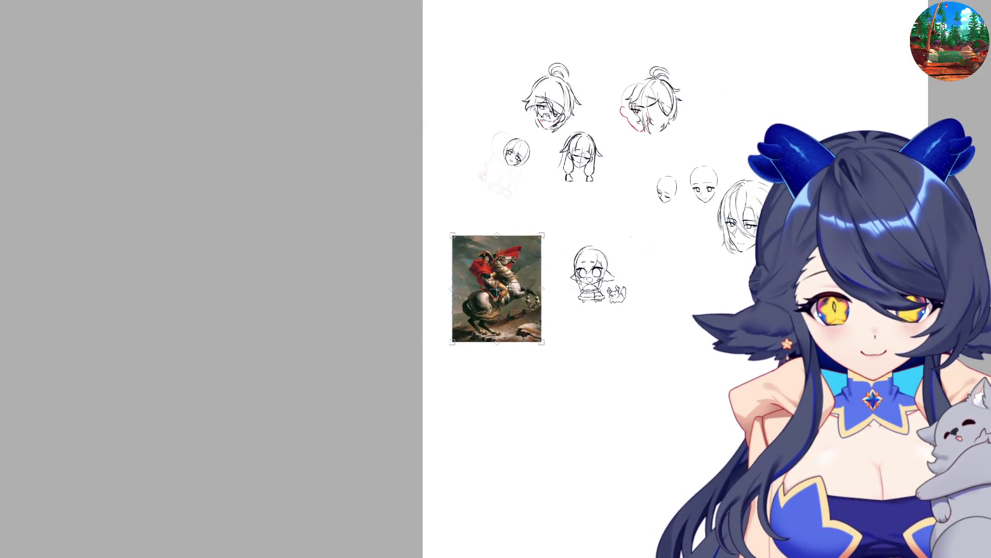
# Lasso the chibi sketch and move it to the left
pyautogui.scroll(5, 510, 287)
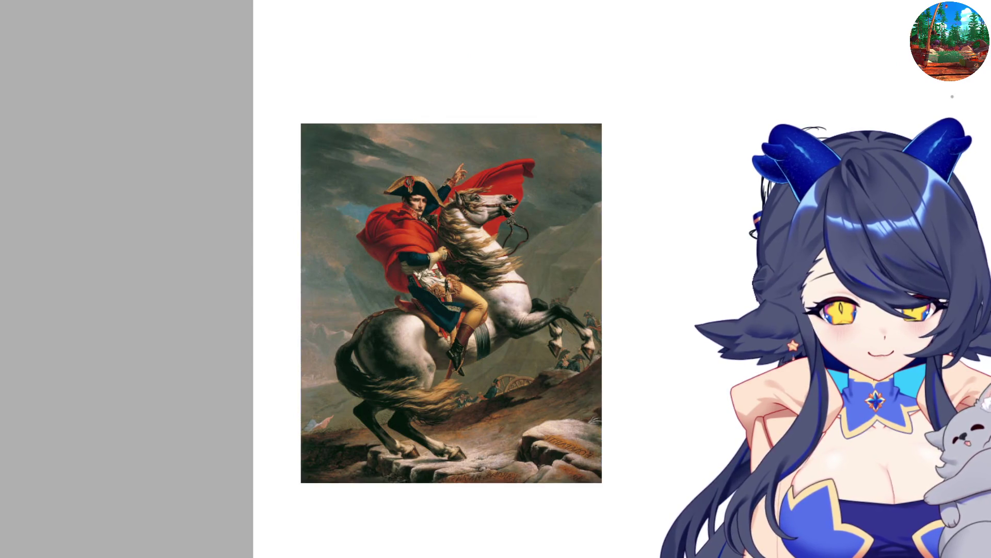
pyautogui.hscroll(-6, 496, 279)
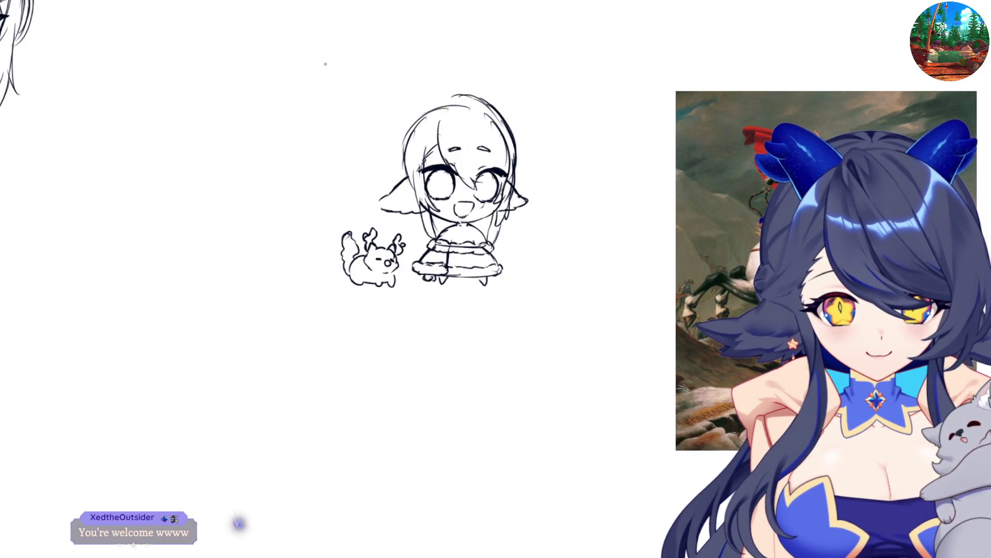
pyautogui.moveTo(326, 64); pyautogui.dragTo(532, 290)
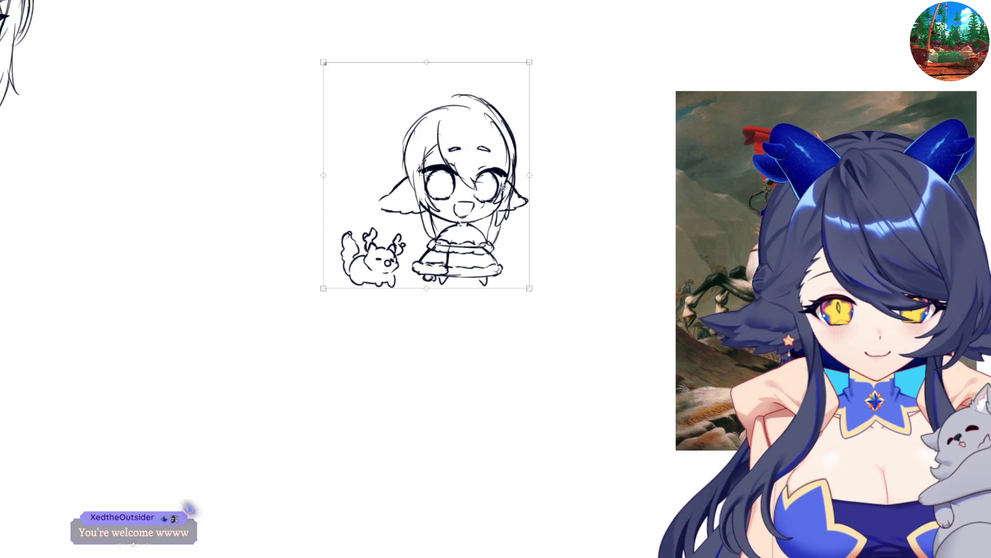
pyautogui.moveTo(452, 178); pyautogui.dragTo(177, 223)
pyautogui.press('Return')
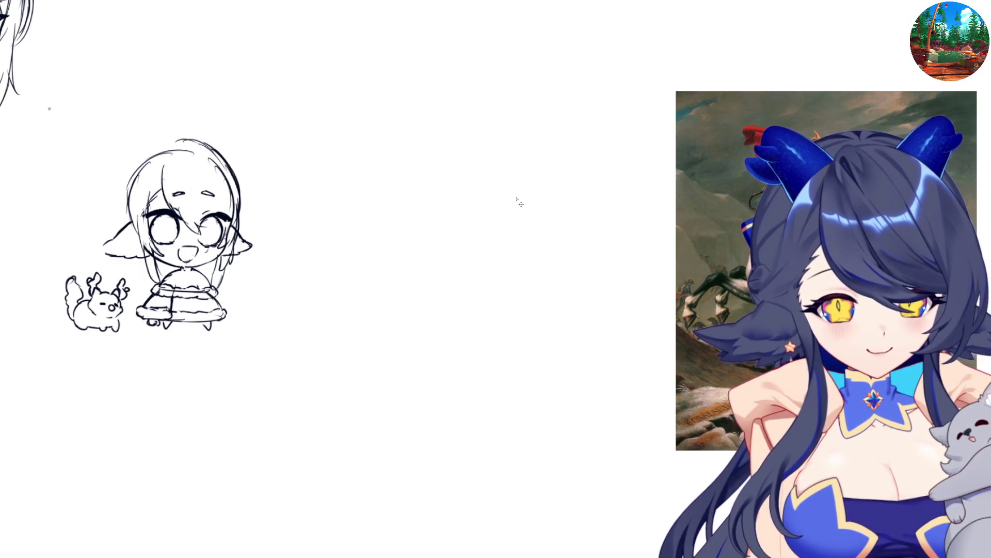
# Draw a new round head outline on blank canvas with a curve below the cheek
pyautogui.moveTo(547, 106)
pyautogui.mouseDown()
pyautogui.moveTo(526, 133)
pyautogui.moveTo(518, 174)
pyautogui.mouseUp()
pyautogui.moveTo(527, 132)
pyautogui.mouseDown()
pyautogui.moveTo(517, 173)
pyautogui.moveTo(589, 165)
pyautogui.moveTo(537, 198)
pyautogui.moveTo(592, 191)
pyautogui.mouseUp()
pyautogui.hotkey('ctrl', 'z')
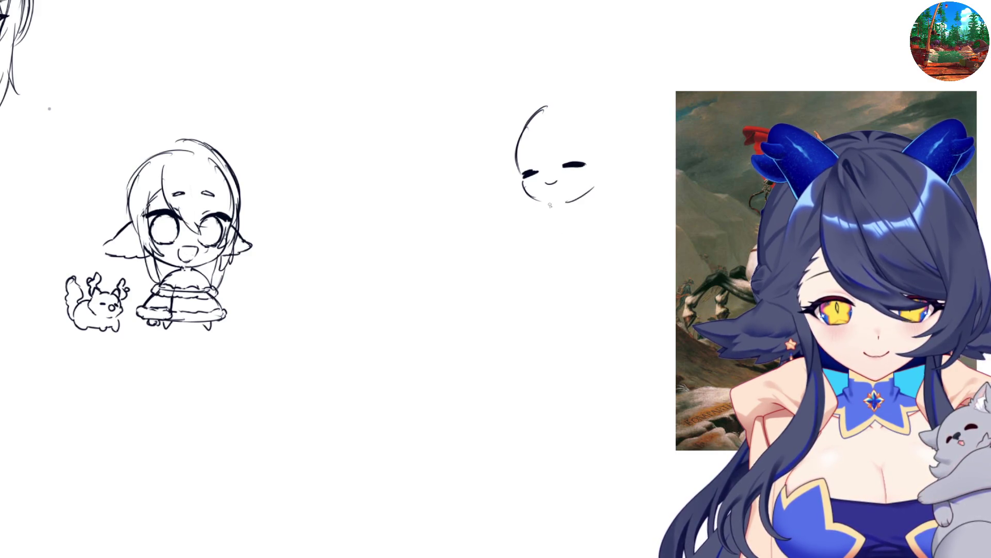
pyautogui.moveTo(582, 206)
pyautogui.mouseDown()
pyautogui.moveTo(588, 233)
pyautogui.moveTo(541, 245)
pyautogui.moveTo(552, 252)
pyautogui.moveTo(561, 244)
pyautogui.mouseUp()
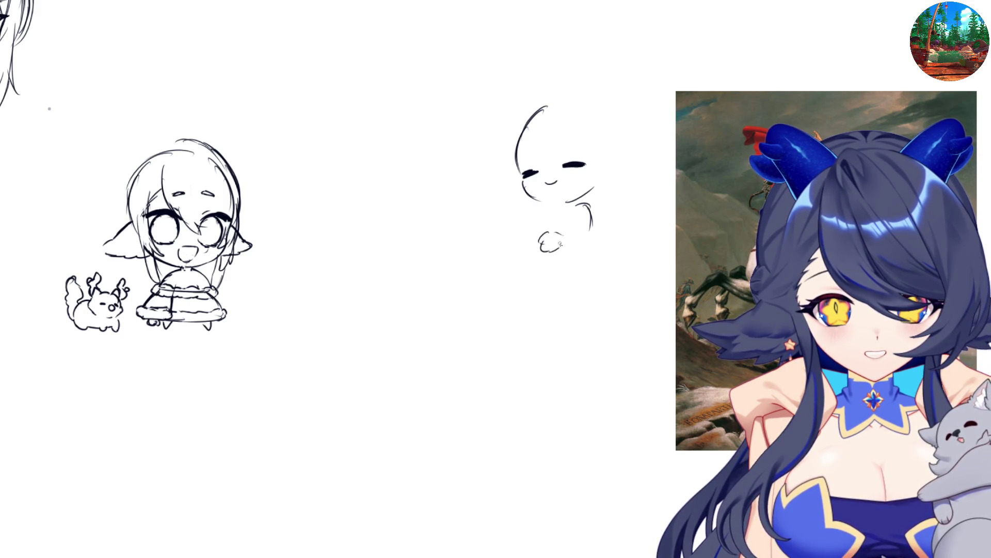
pyautogui.hotkey('ctrl', 'z')
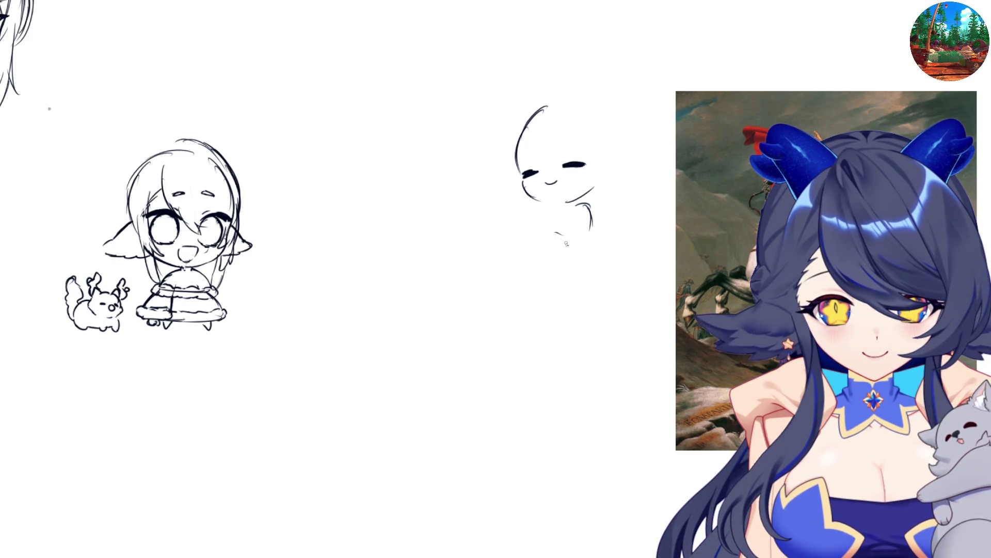
pyautogui.hotkey('ctrl', 'z')
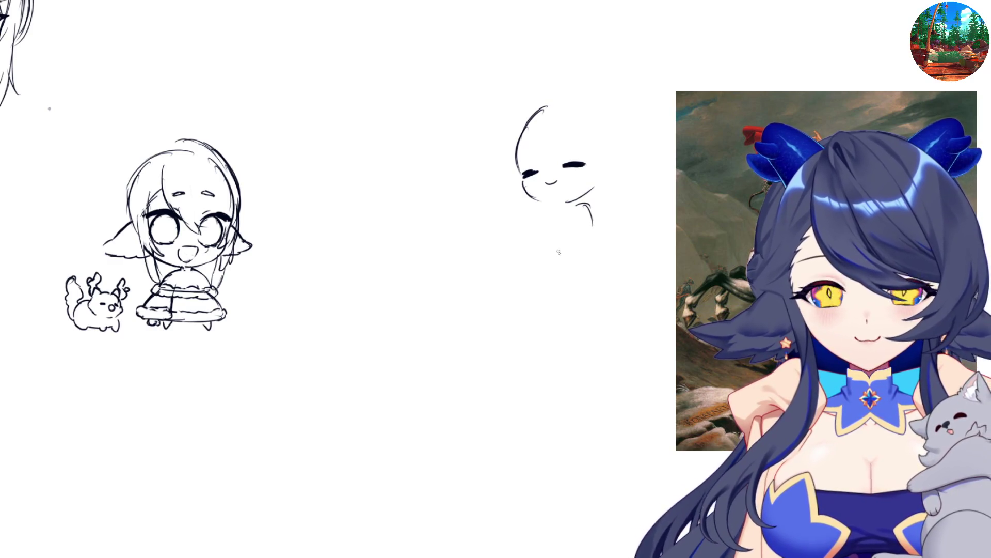
# Sketch a smaller round second head to the left of the first
pyautogui.moveTo(463, 161)
pyautogui.mouseDown()
pyautogui.moveTo(438, 222)
pyautogui.moveTo(450, 195)
pyautogui.moveTo(487, 195)
pyautogui.moveTo(471, 211)
pyautogui.mouseUp()
pyautogui.hotkey('ctrl', 'z')
pyautogui.moveTo(447, 157); pyautogui.dragTo(437, 204)
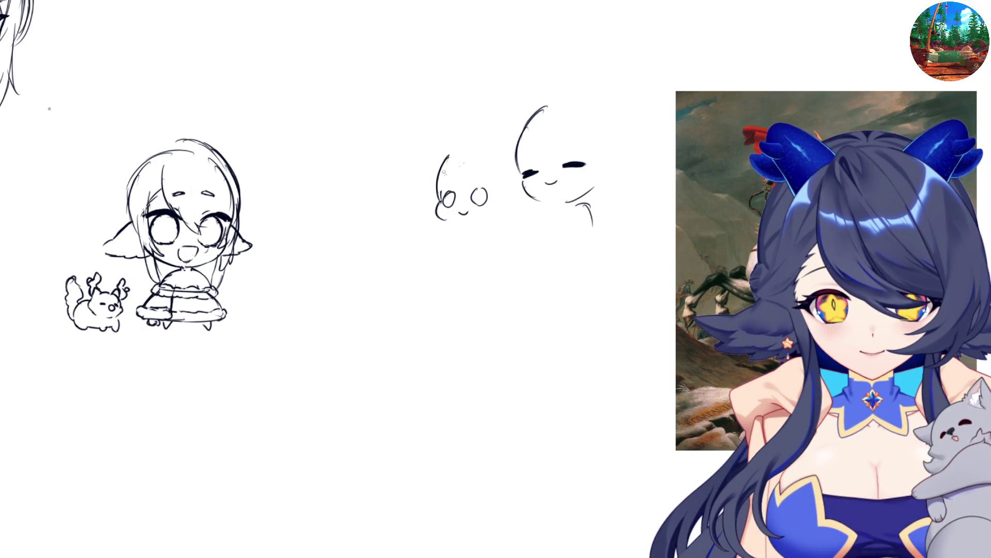
pyautogui.moveTo(449, 155)
pyautogui.mouseDown()
pyautogui.moveTo(491, 151)
pyautogui.moveTo(510, 192)
pyautogui.mouseUp()
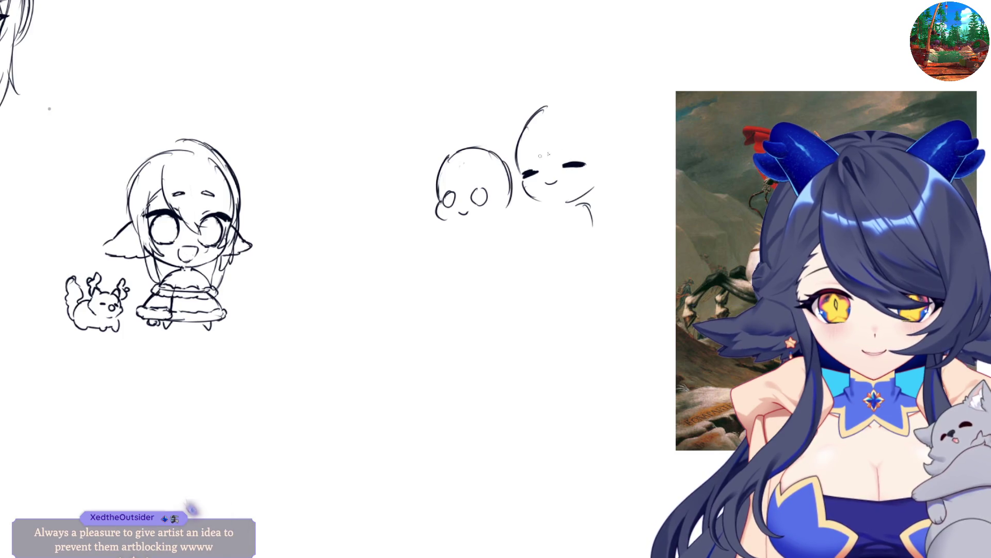
# Scale the left head up slightly and nudge it up and left
pyautogui.moveTo(475, 132)
pyautogui.mouseDown()
pyautogui.moveTo(503, 246)
pyautogui.moveTo(502, 145)
pyautogui.mouseUp()
pyautogui.hotkey('ctrl', 't')
pyautogui.moveTo(522, 225); pyautogui.dragTo(536, 242)
pyautogui.moveTo(517, 203); pyautogui.dragTo(506, 197)
pyautogui.press('Return')
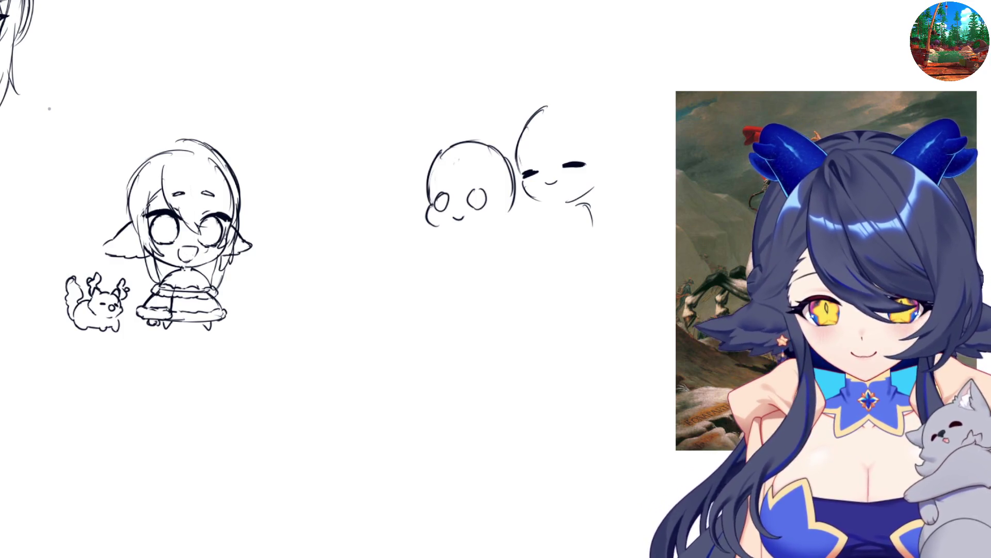
# Replace the left figure's eye circle with a closed-eye curve and sketch a small body below
pyautogui.moveTo(447, 199)
pyautogui.mouseDown()
pyautogui.moveTo(437, 216)
pyautogui.moveTo(436, 195)
pyautogui.moveTo(486, 202)
pyautogui.moveTo(440, 203)
pyautogui.mouseUp()
pyautogui.moveTo(448, 165)
pyautogui.mouseDown()
pyautogui.moveTo(471, 208)
pyautogui.moveTo(502, 216)
pyautogui.mouseUp()
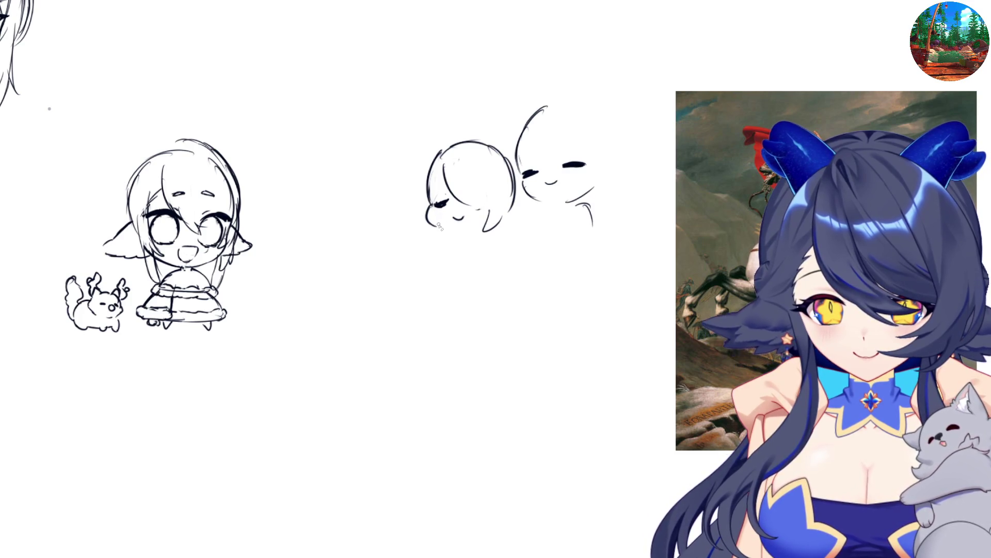
pyautogui.moveTo(444, 236); pyautogui.dragTo(446, 287)
pyautogui.moveTo(488, 237)
pyautogui.mouseDown()
pyautogui.moveTo(453, 304)
pyautogui.moveTo(468, 289)
pyautogui.moveTo(451, 300)
pyautogui.mouseUp()
pyautogui.moveTo(455, 247); pyautogui.dragTo(453, 278)
pyautogui.hotkey('ctrl', 'z')
pyautogui.moveTo(447, 239)
pyautogui.mouseDown()
pyautogui.moveTo(436, 273)
pyautogui.moveTo(452, 279)
pyautogui.mouseUp()
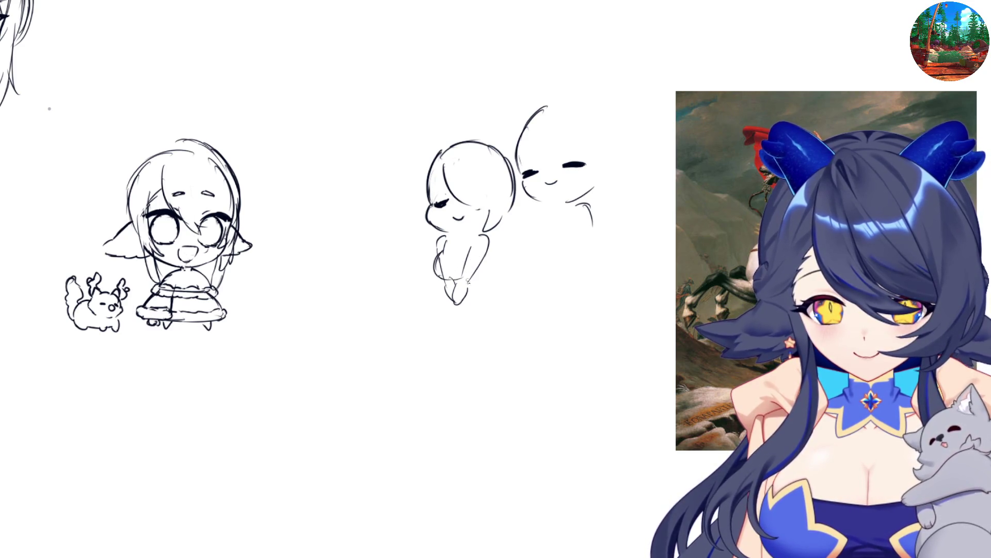
pyautogui.moveTo(488, 256)
pyautogui.mouseDown()
pyautogui.moveTo(478, 282)
pyautogui.moveTo(491, 303)
pyautogui.mouseUp()
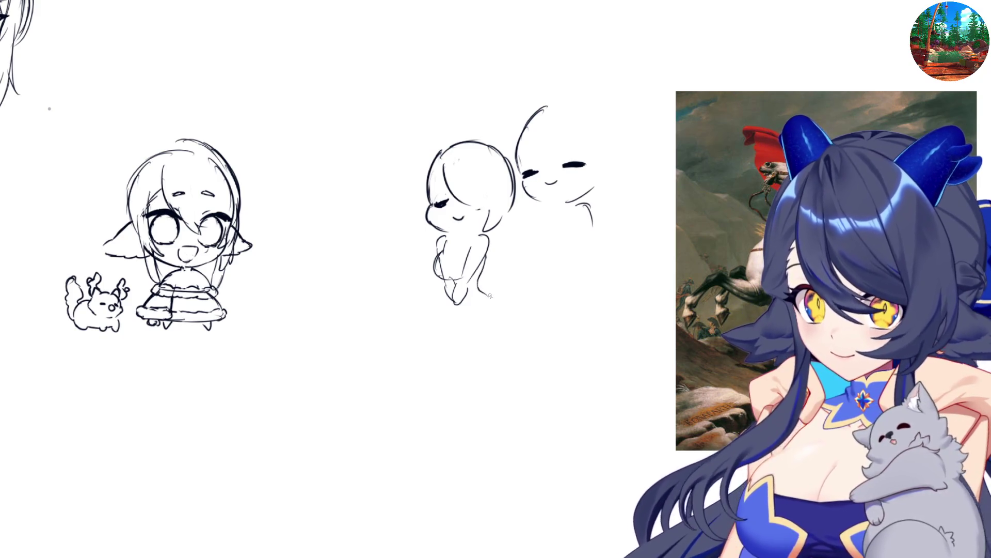
pyautogui.hotkey('ctrl', 'z')
# Lasso the small figure and rotate it slightly to lean toward the other head
pyautogui.press('m')
pyautogui.hotkey('ctrl', 't')
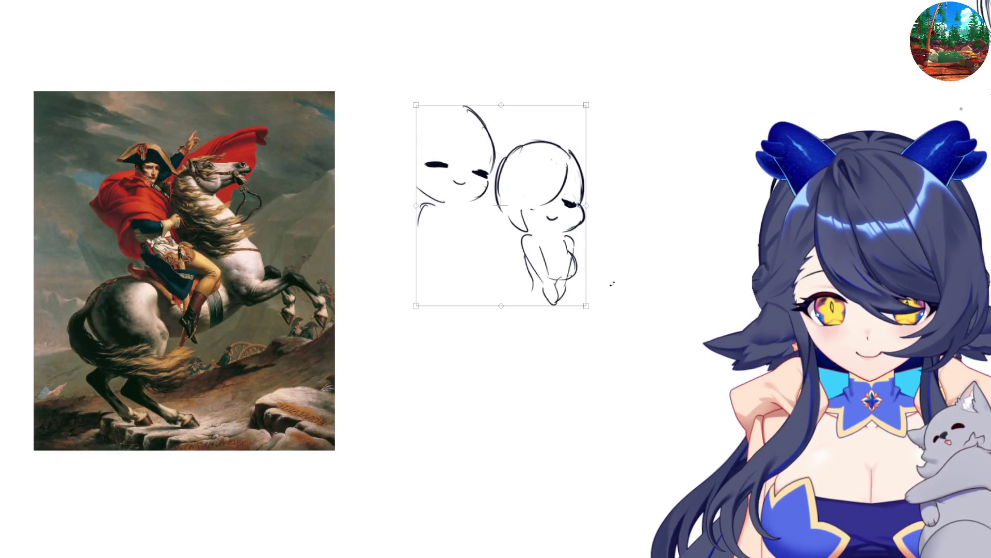
pyautogui.press('Return')
pyautogui.moveTo(511, 150)
pyautogui.mouseDown()
pyautogui.moveTo(589, 129)
pyautogui.moveTo(516, 147)
pyautogui.mouseUp()
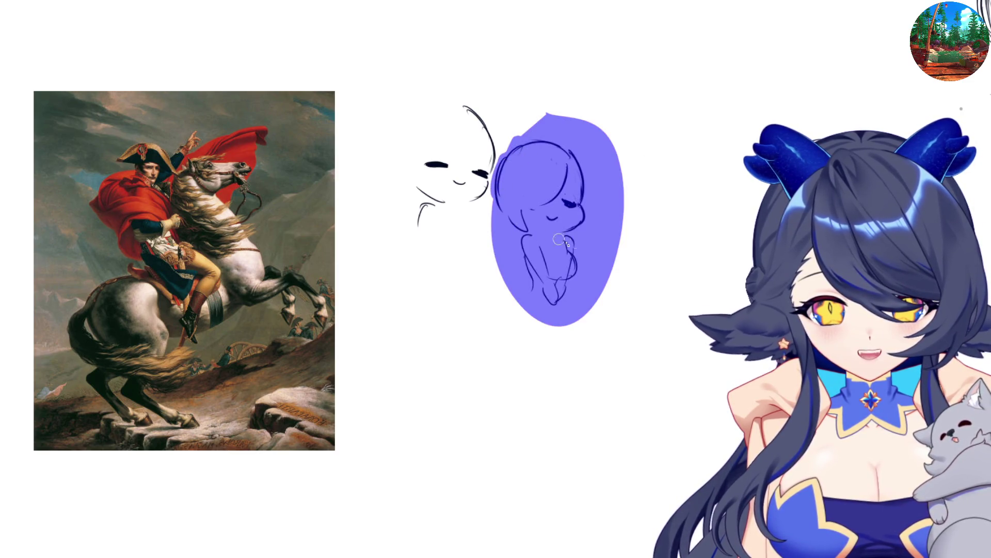
pyautogui.press('m')
pyautogui.hotkey('ctrl', 't')
pyautogui.moveTo(560, 336)
pyautogui.mouseDown()
pyautogui.moveTo(541, 348)
pyautogui.moveTo(527, 280)
pyautogui.moveTo(568, 285)
pyautogui.mouseUp()
# Rough in a long shoulder curve and body lines beneath the two heads
pyautogui.press('Return')
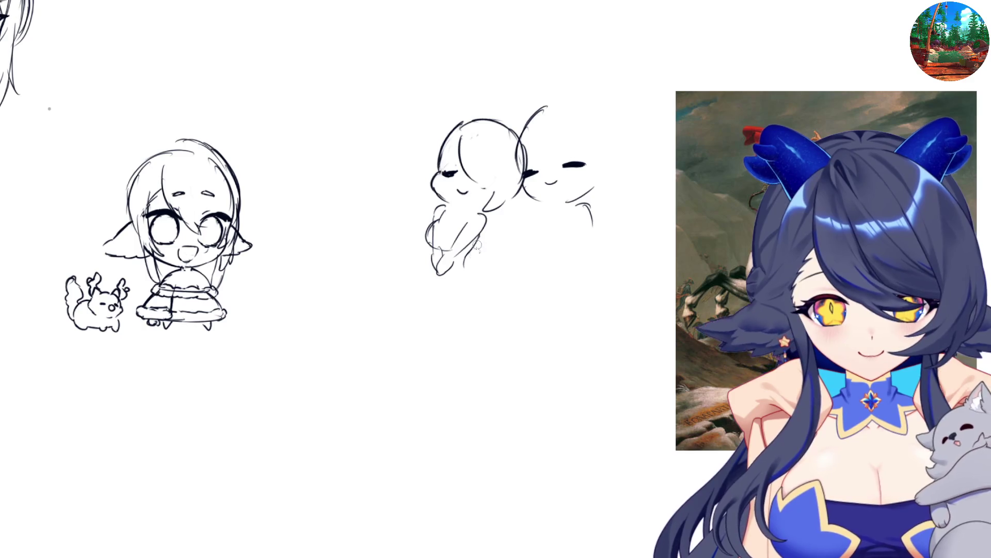
pyautogui.moveTo(454, 219)
pyautogui.mouseDown()
pyautogui.moveTo(462, 297)
pyautogui.moveTo(404, 282)
pyautogui.moveTo(400, 351)
pyautogui.mouseUp()
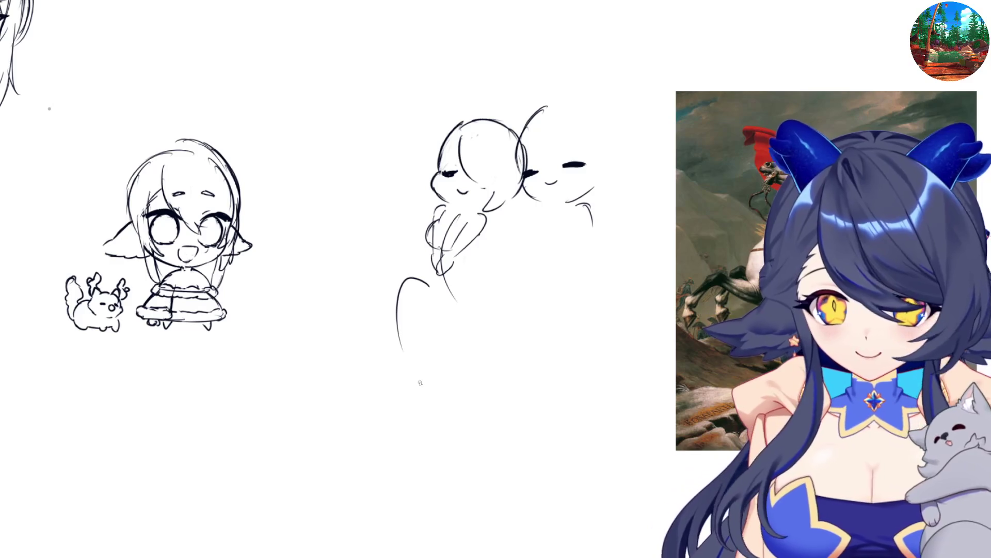
pyautogui.hotkey('ctrl', 'z')
pyautogui.moveTo(475, 290)
pyautogui.mouseDown()
pyautogui.moveTo(397, 328)
pyautogui.moveTo(385, 355)
pyautogui.mouseUp()
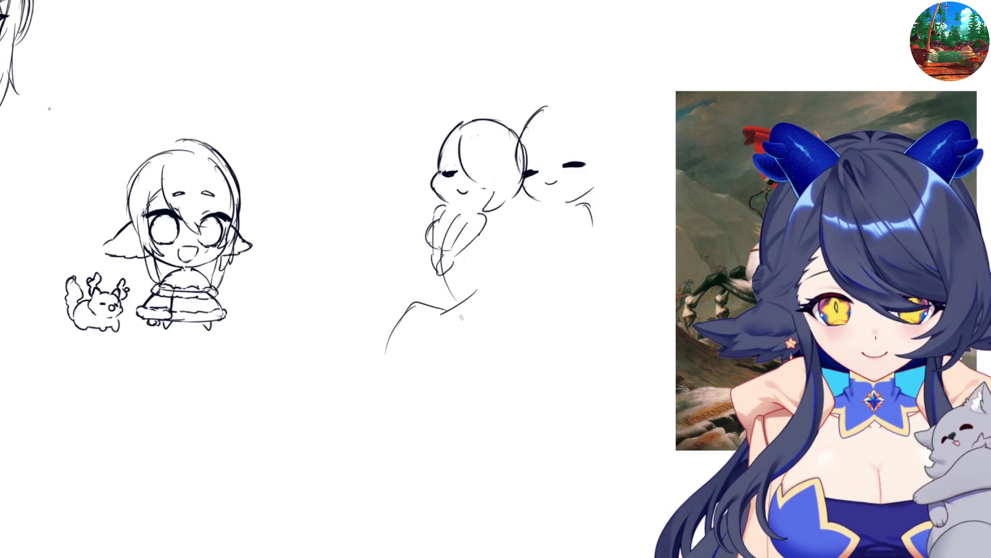
pyautogui.moveTo(448, 296); pyautogui.dragTo(425, 299)
pyautogui.moveTo(413, 314); pyautogui.dragTo(425, 363)
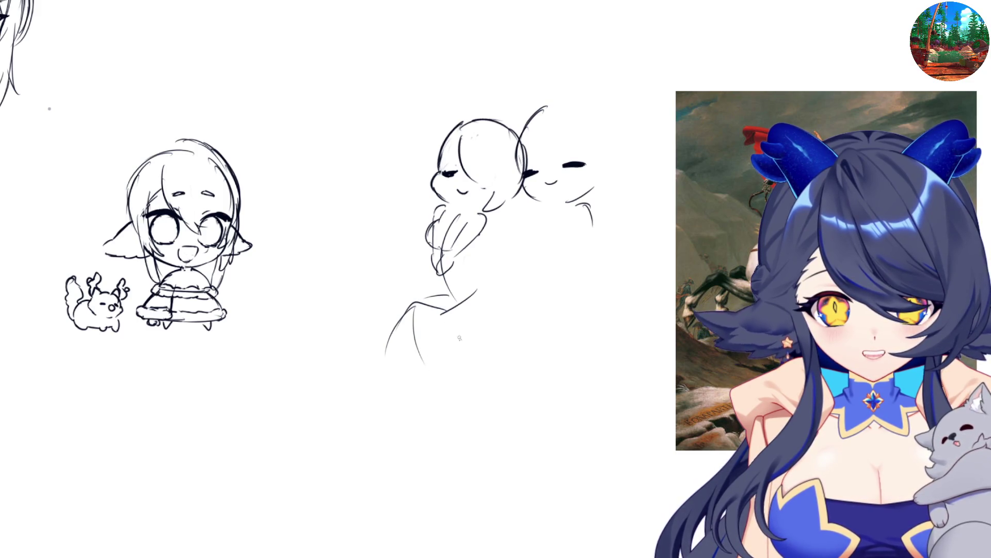
pyautogui.moveTo(491, 293)
pyautogui.mouseDown()
pyautogui.moveTo(594, 327)
pyautogui.moveTo(554, 374)
pyautogui.moveTo(557, 415)
pyautogui.moveTo(548, 420)
pyautogui.mouseUp()
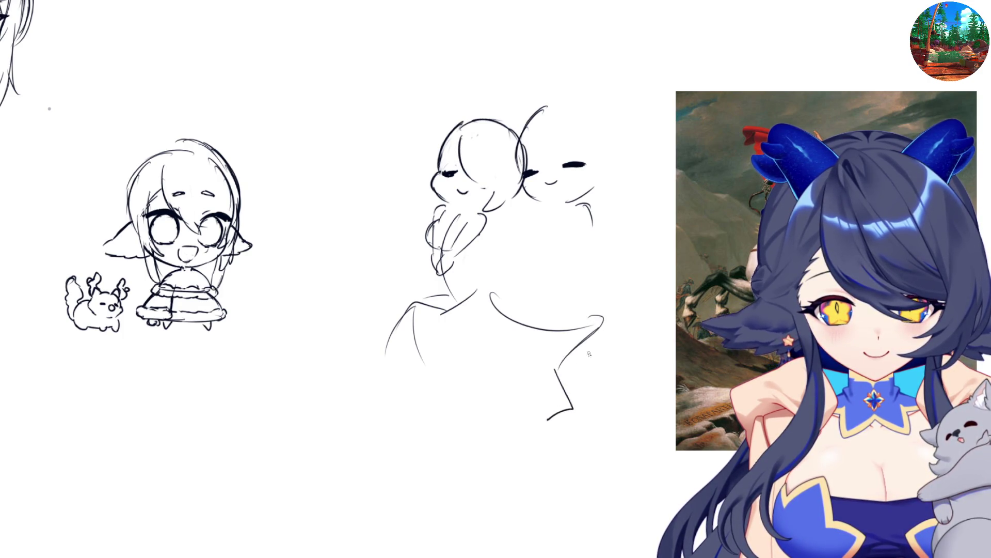
pyautogui.moveTo(601, 335)
pyautogui.mouseDown()
pyautogui.moveTo(617, 365)
pyautogui.moveTo(601, 406)
pyautogui.mouseUp()
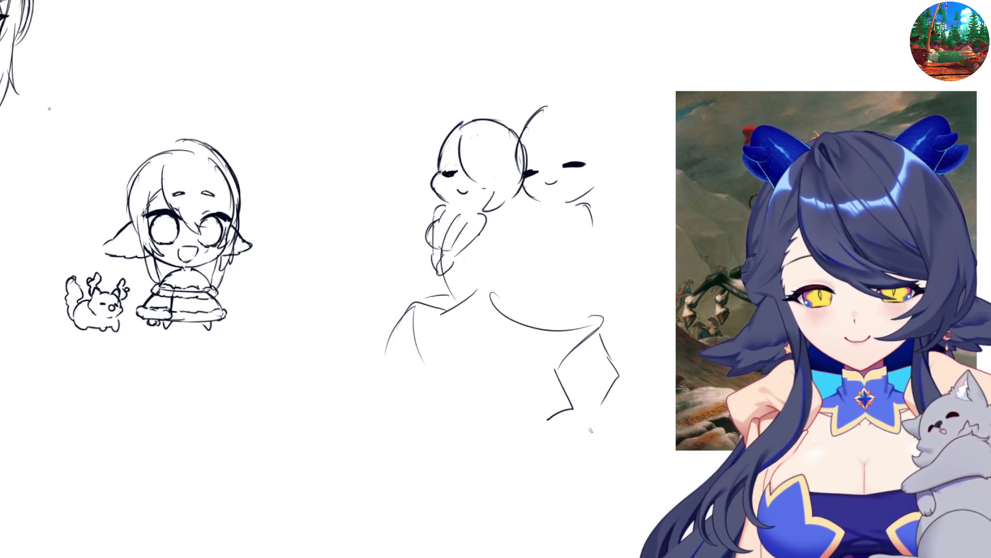
# Lasso-select the right-hand head
pyautogui.moveTo(517, 103)
pyautogui.mouseDown()
pyautogui.moveTo(529, 217)
pyautogui.moveTo(548, 88)
pyautogui.mouseUp()
pyautogui.hotkey('ctrl', 'z')
pyautogui.moveTo(627, 67)
pyautogui.mouseDown()
pyautogui.moveTo(522, 124)
pyautogui.moveTo(634, 115)
pyautogui.moveTo(631, 126)
pyautogui.mouseUp()
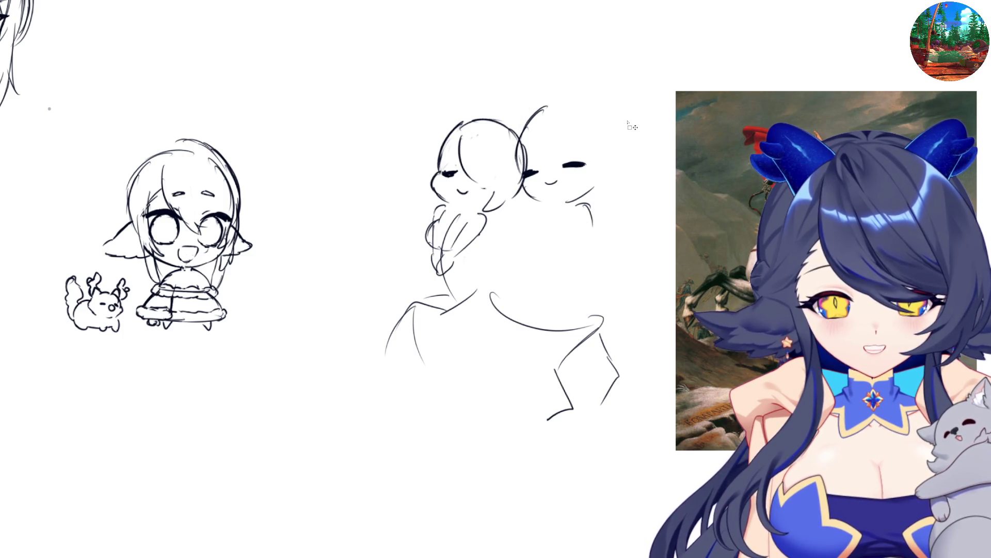
# Rotate the right head clockwise and lower it
pyautogui.hotkey('ctrl', 't')
pyautogui.moveTo(620, 171); pyautogui.dragTo(642, 220)
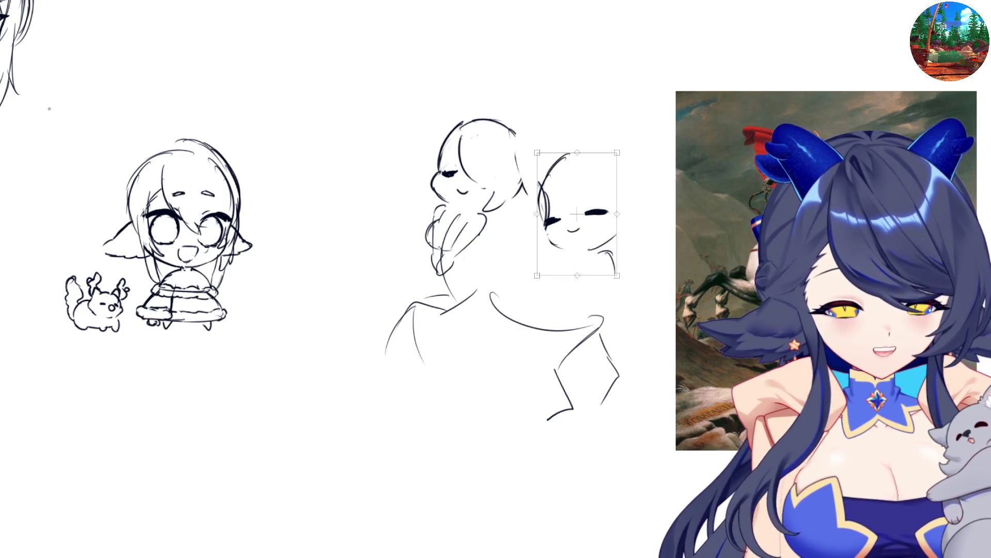
pyautogui.hotkey('ctrl', 'z')
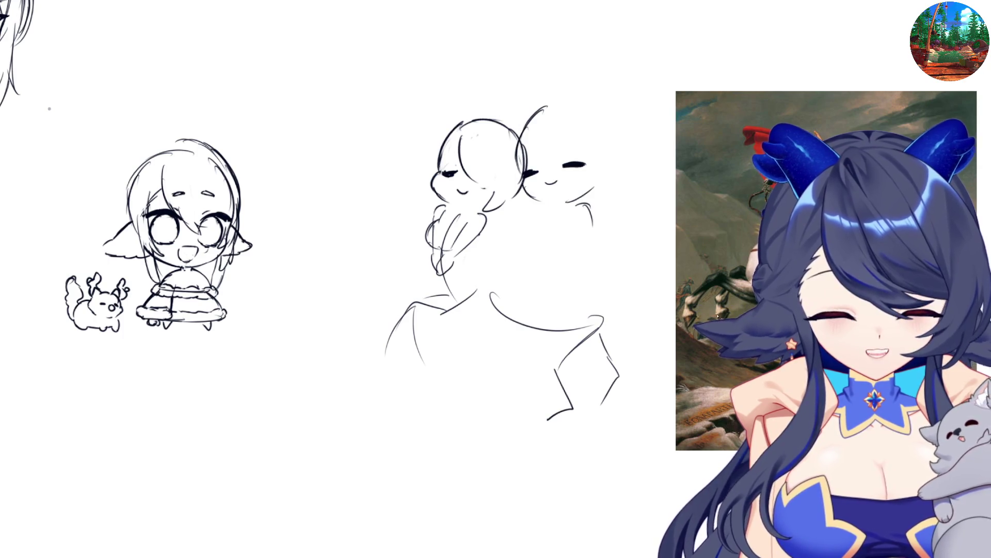
pyautogui.hotkey('ctrl', 't')
pyautogui.moveTo(614, 129); pyautogui.dragTo(604, 203)
pyautogui.press('Return')
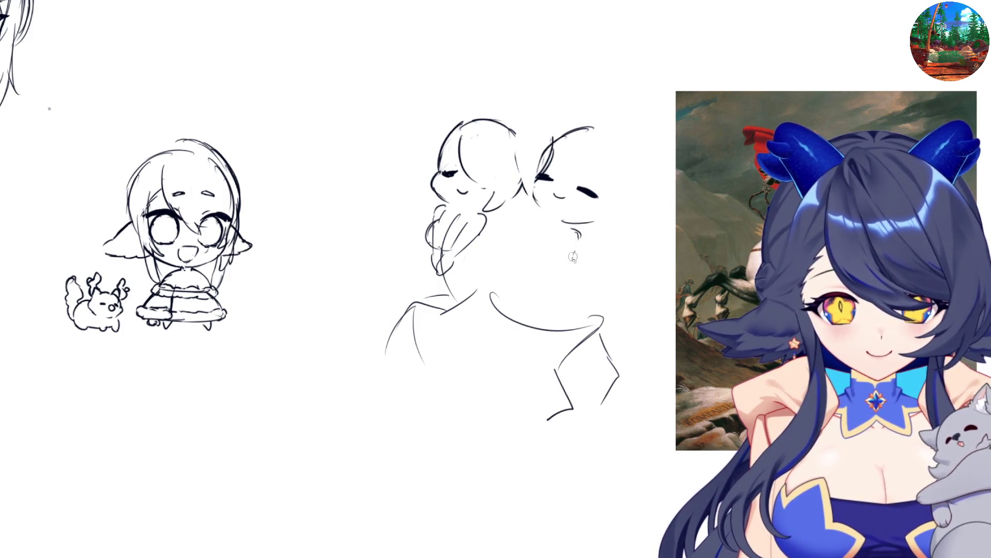
# Delete the right head's strokes, including leftover edge strokes, and clear the selection
pyautogui.moveTo(554, 118)
pyautogui.mouseDown()
pyautogui.moveTo(526, 152)
pyautogui.moveTo(642, 102)
pyautogui.moveTo(537, 253)
pyautogui.mouseUp()
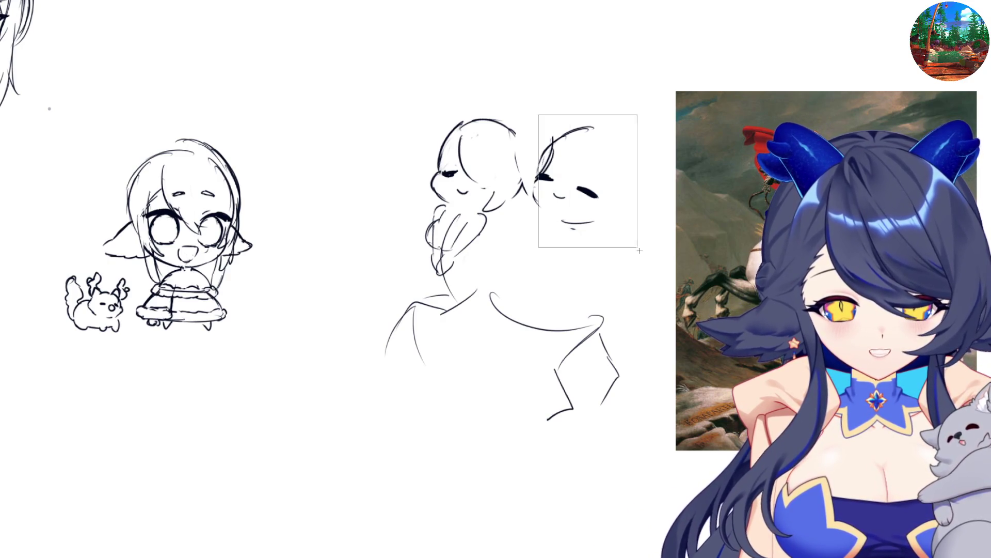
pyautogui.press('Delete')
pyautogui.moveTo(550, 159); pyautogui.dragTo(530, 159)
pyautogui.press('Delete')
pyautogui.hotkey('ctrl', 'd')
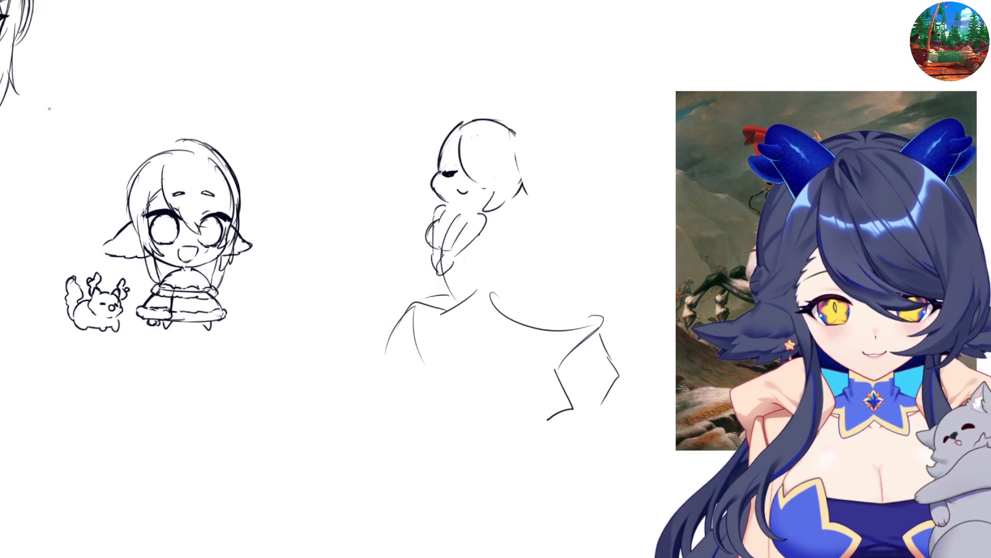
# Draw a new right-hand head with an arm reaching out and a hand raised below the face
pyautogui.moveTo(555, 132)
pyautogui.mouseDown()
pyautogui.moveTo(532, 149)
pyautogui.moveTo(527, 191)
pyautogui.moveTo(572, 176)
pyautogui.moveTo(500, 169)
pyautogui.moveTo(506, 209)
pyautogui.moveTo(537, 257)
pyautogui.moveTo(562, 239)
pyautogui.moveTo(589, 282)
pyautogui.mouseUp()
pyautogui.moveTo(539, 262); pyautogui.dragTo(589, 297)
pyautogui.moveTo(588, 247)
pyautogui.mouseDown()
pyautogui.moveTo(626, 279)
pyautogui.moveTo(600, 282)
pyautogui.moveTo(614, 292)
pyautogui.moveTo(626, 281)
pyautogui.mouseUp()
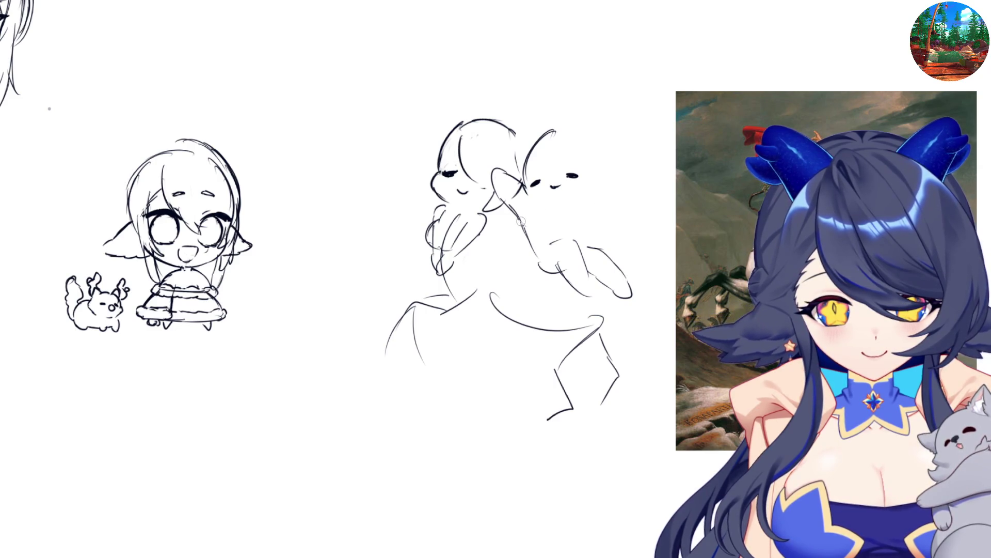
pyautogui.moveTo(562, 202)
pyautogui.mouseDown()
pyautogui.moveTo(563, 215)
pyautogui.moveTo(590, 219)
pyautogui.mouseUp()
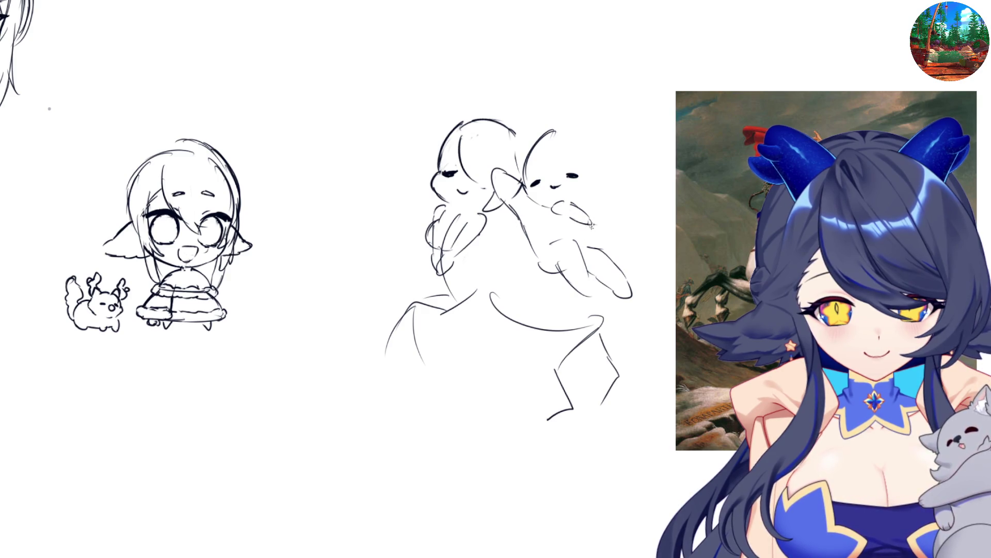
pyautogui.moveTo(582, 236)
pyautogui.mouseDown()
pyautogui.moveTo(607, 253)
pyautogui.moveTo(621, 281)
pyautogui.mouseUp()
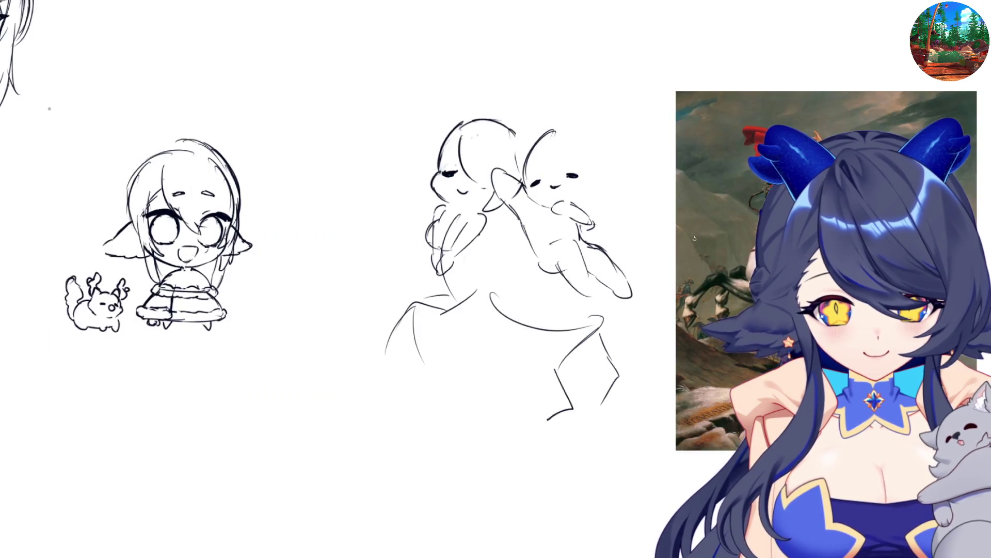
pyautogui.press('h')
pyautogui.press('h')
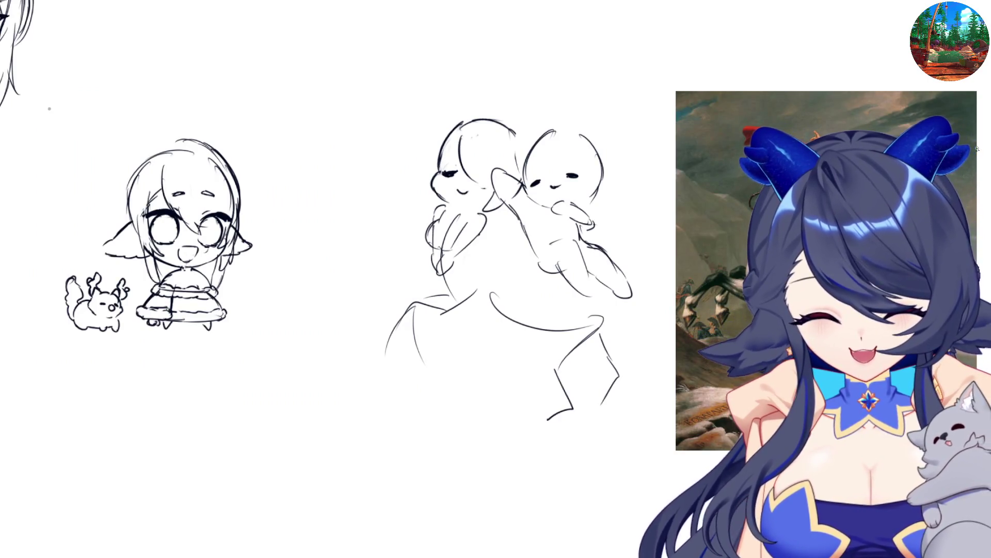
pyautogui.moveTo(480, 242)
pyautogui.mouseDown()
pyautogui.moveTo(478, 269)
pyautogui.moveTo(442, 274)
pyautogui.moveTo(462, 296)
pyautogui.mouseUp()
pyautogui.moveTo(488, 266); pyautogui.dragTo(463, 297)
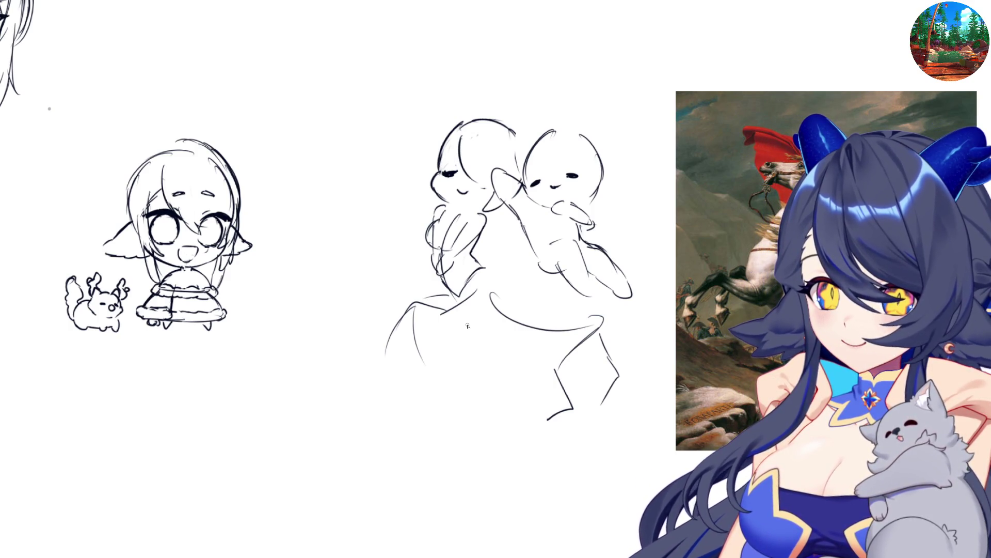
# Darken the lower figure's back, hip and leg lines on a mirrored canvas view
pyautogui.press('m')
pyautogui.moveTo(515, 281); pyautogui.dragTo(550, 328)
pyautogui.hotkey('ctrl', 'z')
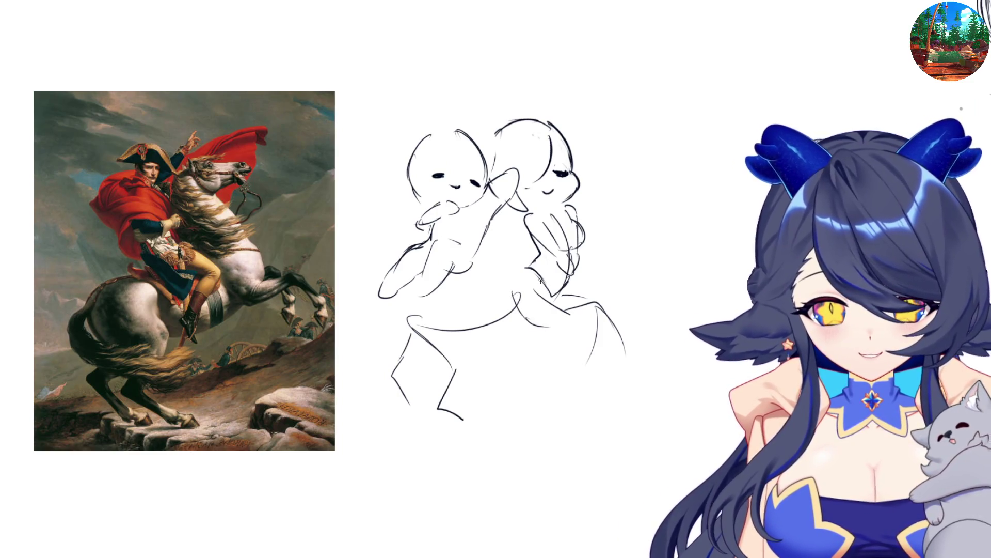
pyautogui.moveTo(530, 269)
pyautogui.mouseDown()
pyautogui.moveTo(563, 303)
pyautogui.moveTo(584, 300)
pyautogui.mouseUp()
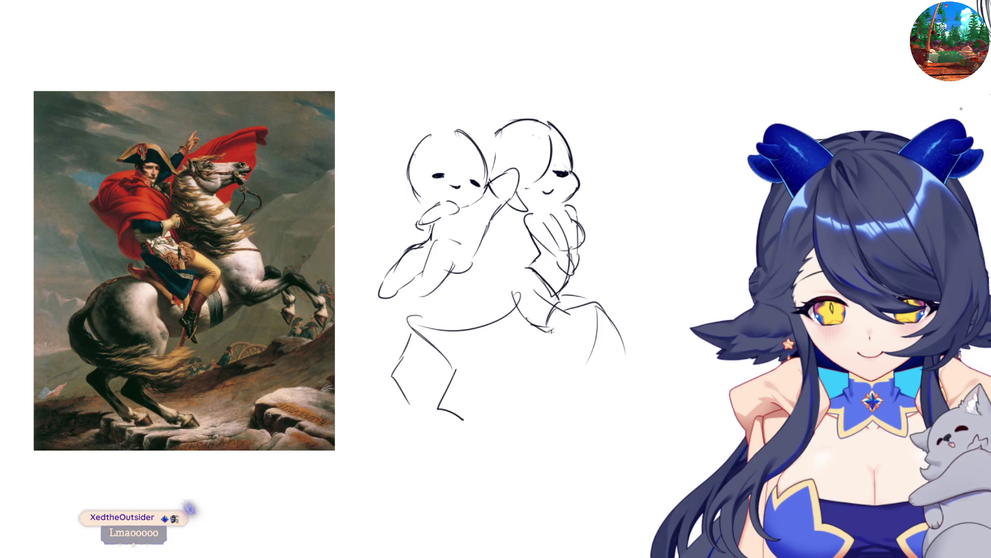
pyautogui.moveTo(559, 304)
pyautogui.mouseDown()
pyautogui.moveTo(586, 297)
pyautogui.moveTo(599, 330)
pyautogui.moveTo(586, 316)
pyautogui.moveTo(622, 349)
pyautogui.mouseUp()
pyautogui.moveTo(588, 298); pyautogui.dragTo(605, 319)
pyautogui.moveTo(573, 274)
pyautogui.mouseDown()
pyautogui.moveTo(557, 306)
pyautogui.moveTo(595, 290)
pyautogui.moveTo(605, 301)
pyautogui.moveTo(587, 341)
pyautogui.mouseUp()
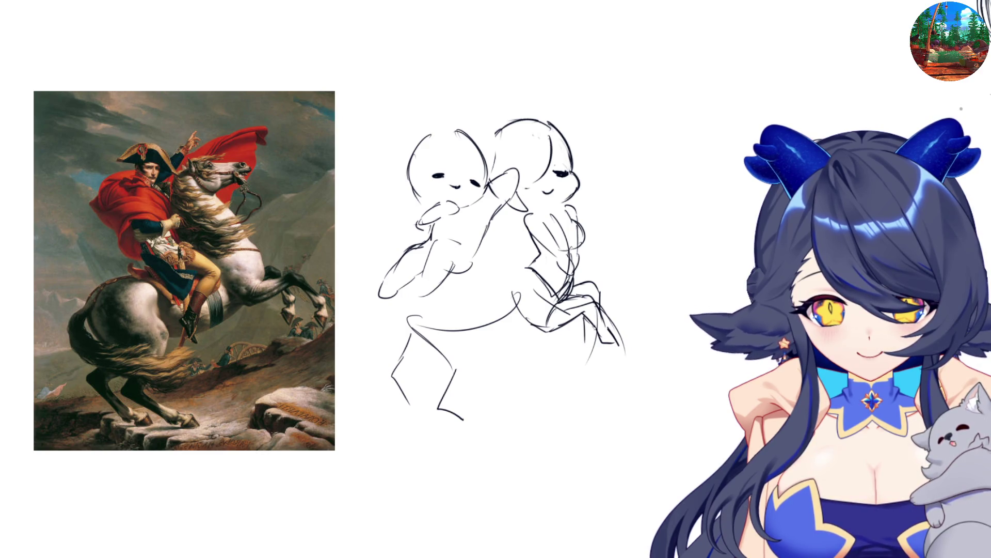
pyautogui.moveTo(598, 304)
pyautogui.mouseDown()
pyautogui.moveTo(584, 367)
pyautogui.moveTo(573, 335)
pyautogui.mouseUp()
pyautogui.press('m')
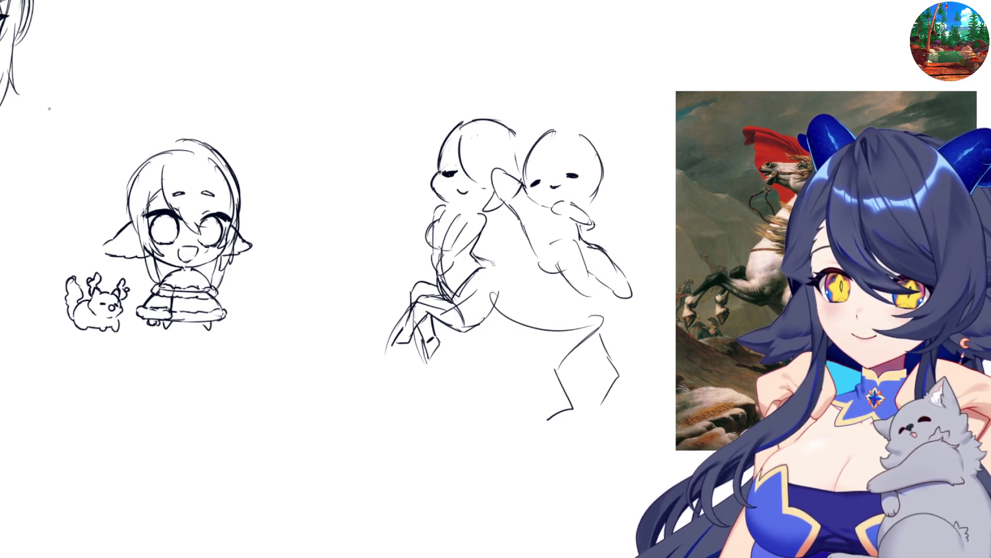
# Erase the horse's rear back and hind legs and draw a new belly curve
pyautogui.moveTo(476, 261)
pyautogui.mouseDown()
pyautogui.moveTo(558, 288)
pyautogui.moveTo(547, 277)
pyautogui.moveTo(563, 274)
pyautogui.mouseUp()
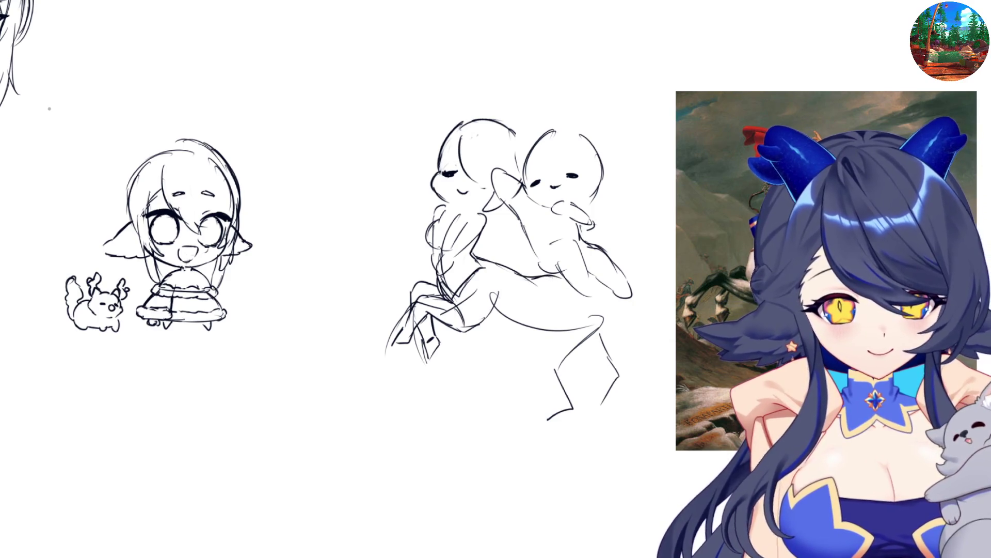
pyautogui.moveTo(561, 289)
pyautogui.mouseDown()
pyautogui.moveTo(501, 441)
pyautogui.moveTo(650, 362)
pyautogui.moveTo(645, 436)
pyautogui.mouseUp()
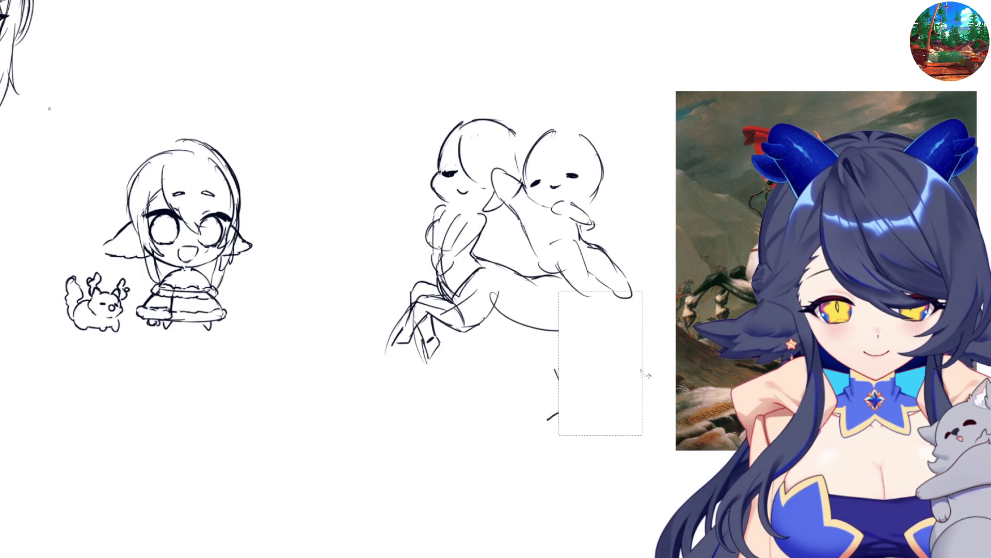
pyautogui.moveTo(513, 312)
pyautogui.mouseDown()
pyautogui.moveTo(637, 442)
pyautogui.moveTo(645, 471)
pyautogui.mouseUp()
pyautogui.moveTo(473, 327); pyautogui.dragTo(525, 333)
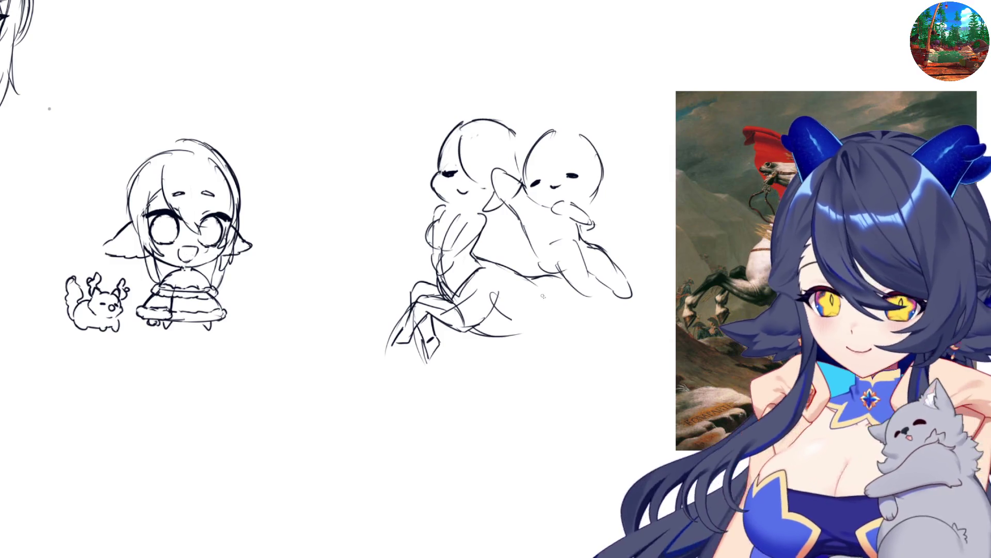
# Sketch a new leg under the body with its front edge and bottom loop
pyautogui.moveTo(542, 294); pyautogui.dragTo(541, 324)
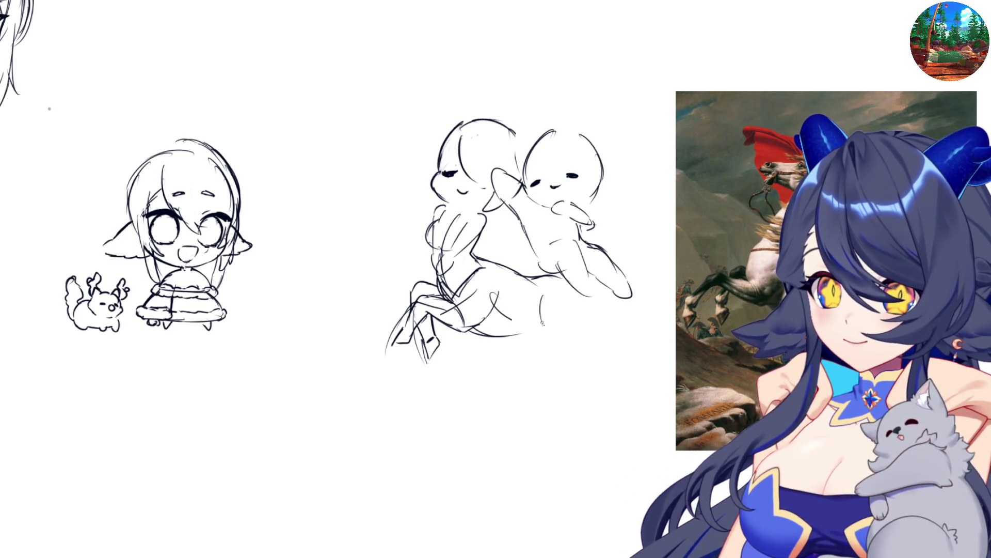
pyautogui.moveTo(541, 302); pyautogui.dragTo(551, 335)
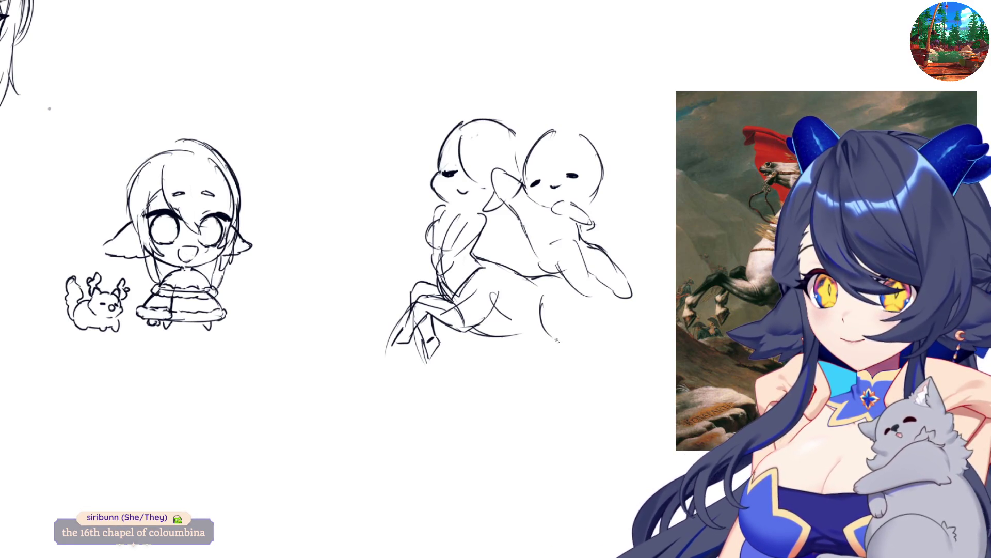
pyautogui.moveTo(586, 285); pyautogui.dragTo(589, 364)
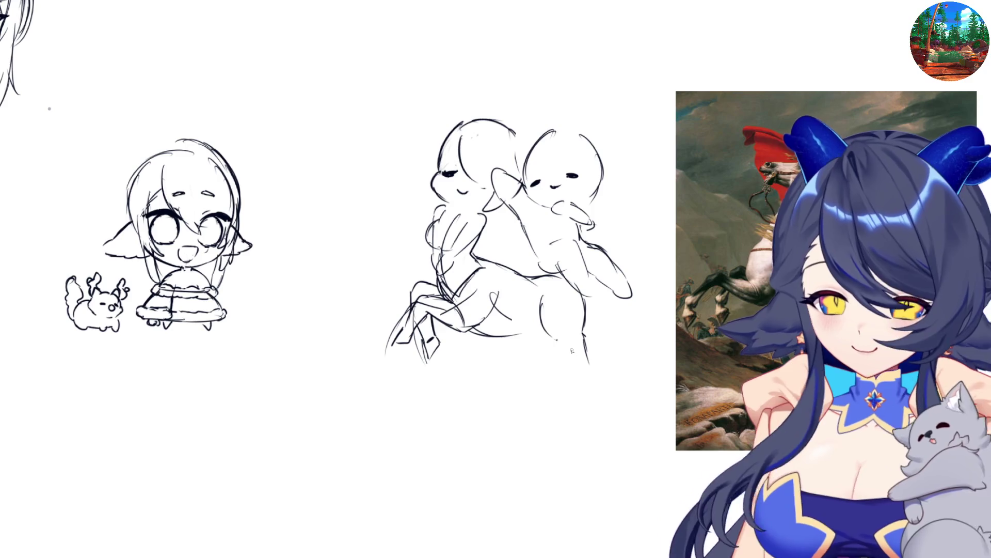
pyautogui.hotkey('ctrl', 'z')
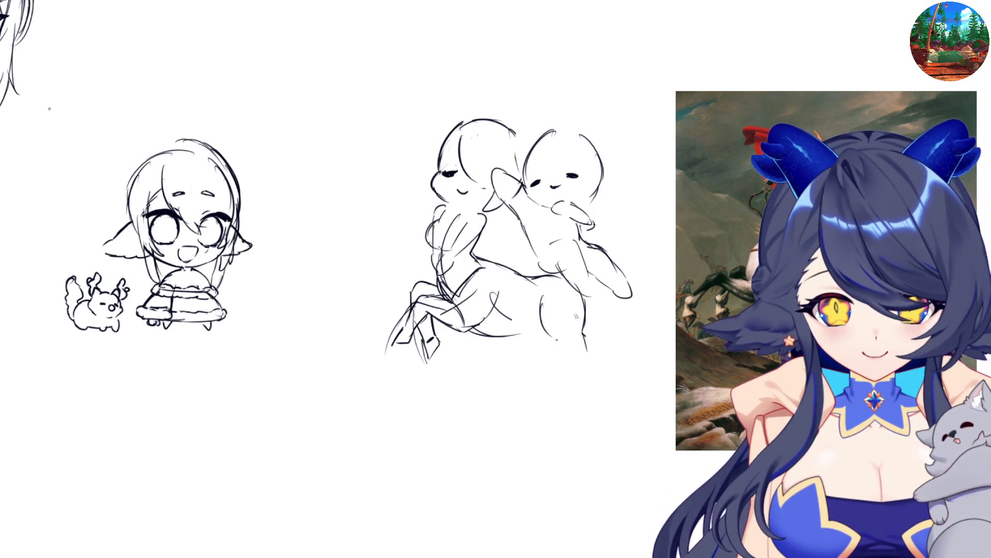
pyautogui.hotkey('ctrl', 'z')
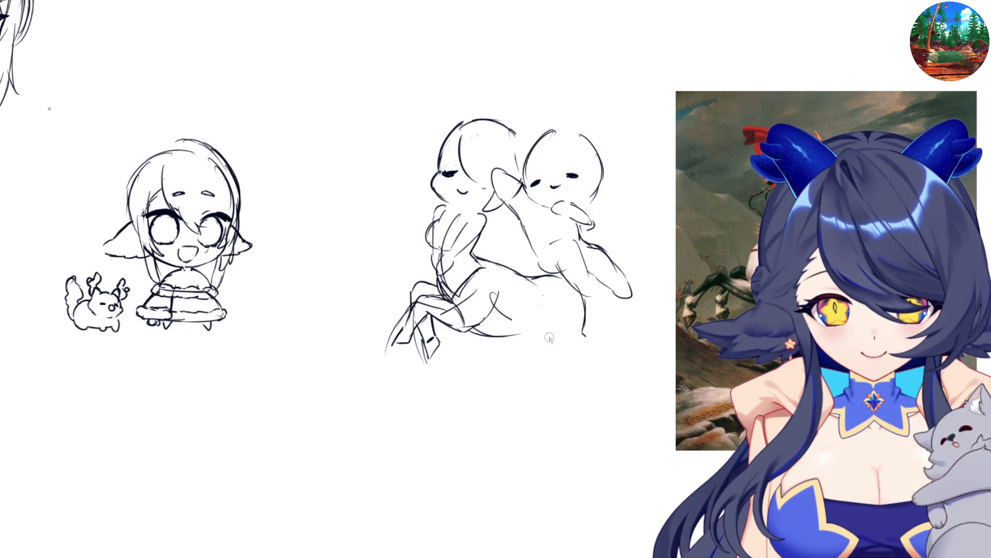
pyautogui.moveTo(539, 294)
pyautogui.mouseDown()
pyautogui.moveTo(534, 336)
pyautogui.moveTo(548, 356)
pyautogui.mouseUp()
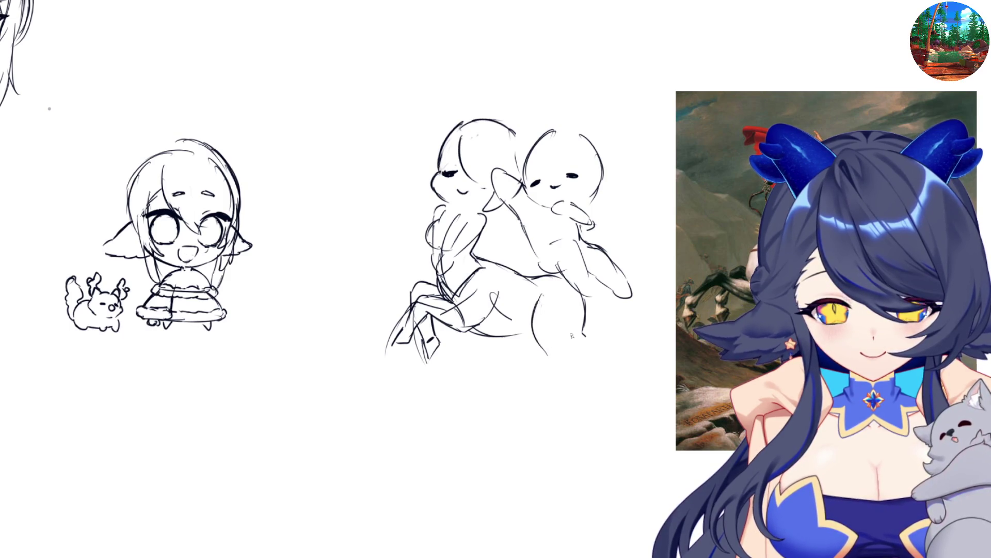
pyautogui.moveTo(585, 326)
pyautogui.mouseDown()
pyautogui.moveTo(563, 353)
pyautogui.moveTo(536, 336)
pyautogui.moveTo(573, 345)
pyautogui.mouseUp()
pyautogui.moveTo(536, 309); pyautogui.dragTo(539, 353)
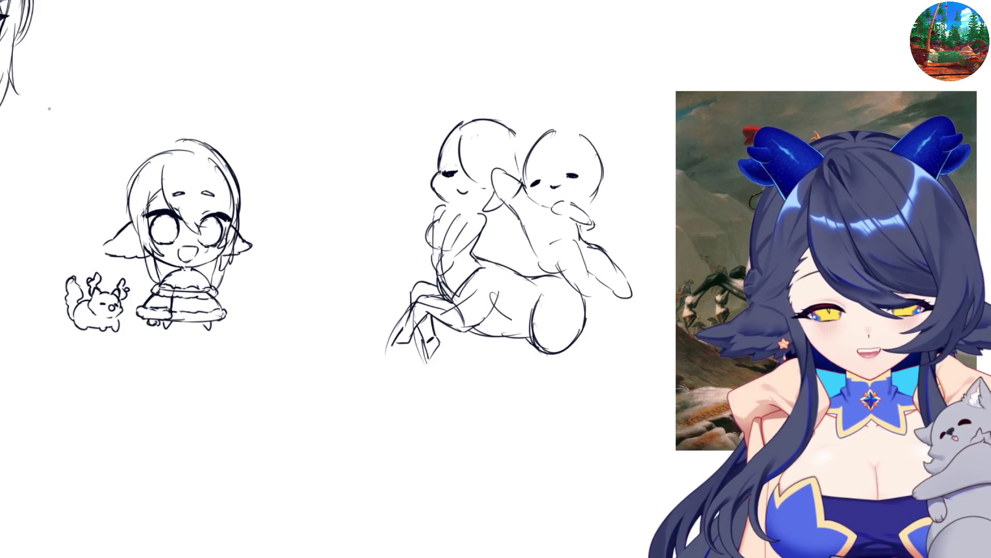
# Check the drawing mirrored, then resize the brush and erase the body's lower-right curve
pyautogui.press('m')
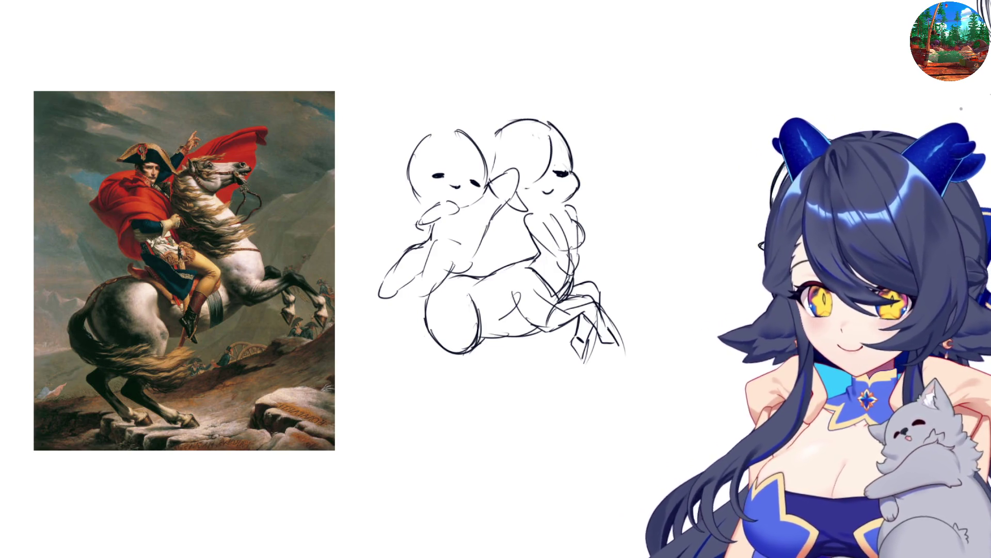
pyautogui.press('m')
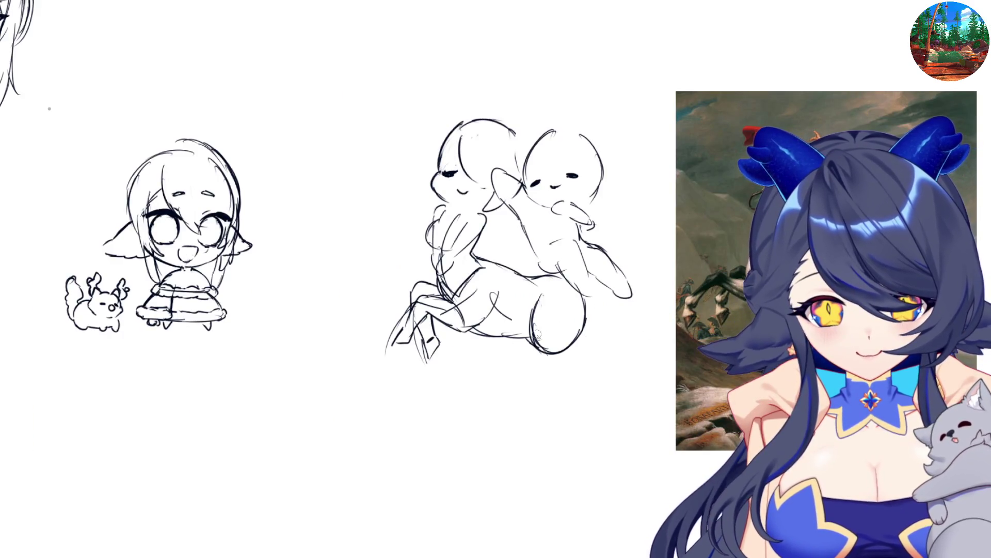
pyautogui.press(']')
pyautogui.press(']')
pyautogui.press(']')
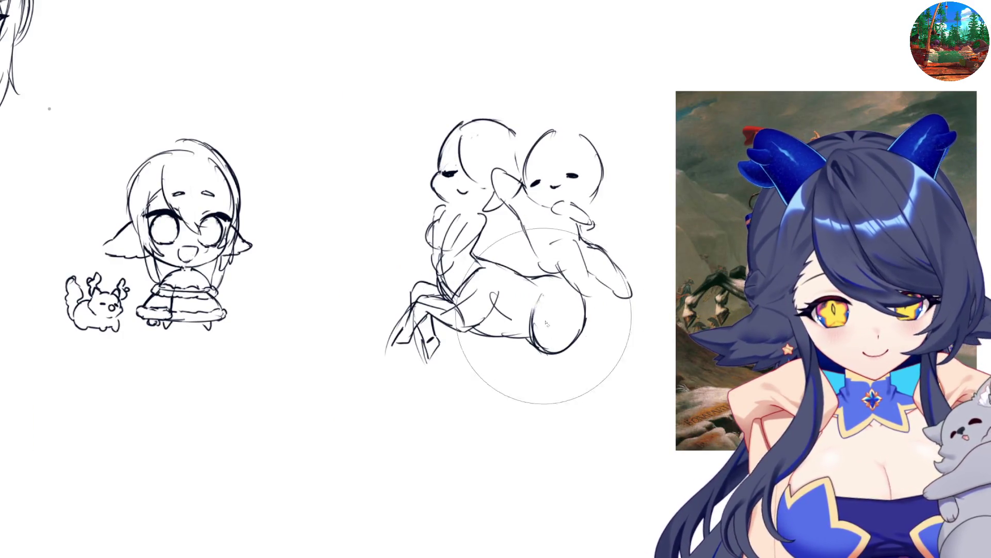
pyautogui.press('[')
pyautogui.press('[')
pyautogui.moveTo(537, 302)
pyautogui.mouseDown()
pyautogui.moveTo(562, 356)
pyautogui.moveTo(535, 333)
pyautogui.moveTo(563, 356)
pyautogui.mouseUp()
# Draw the rear haunch and a hind leg extending down to the hoof
pyautogui.moveTo(585, 303)
pyautogui.mouseDown()
pyautogui.moveTo(581, 349)
pyautogui.moveTo(602, 385)
pyautogui.mouseUp()
pyautogui.moveTo(564, 358); pyautogui.dragTo(617, 420)
pyautogui.hotkey('ctrl', 'z')
pyautogui.moveTo(601, 381)
pyautogui.mouseDown()
pyautogui.moveTo(629, 419)
pyautogui.moveTo(619, 421)
pyautogui.moveTo(632, 426)
pyautogui.mouseUp()
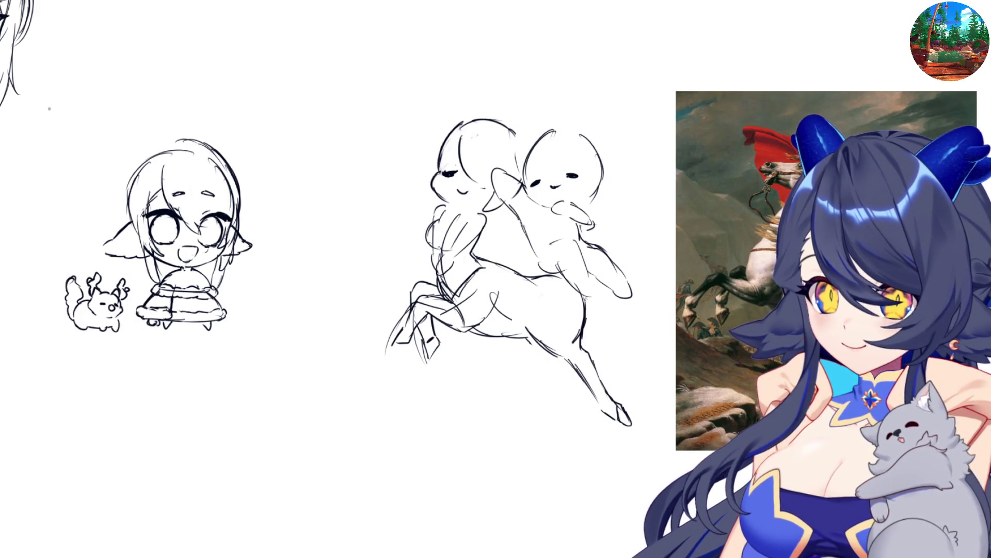
pyautogui.moveTo(592, 302); pyautogui.dragTo(584, 332)
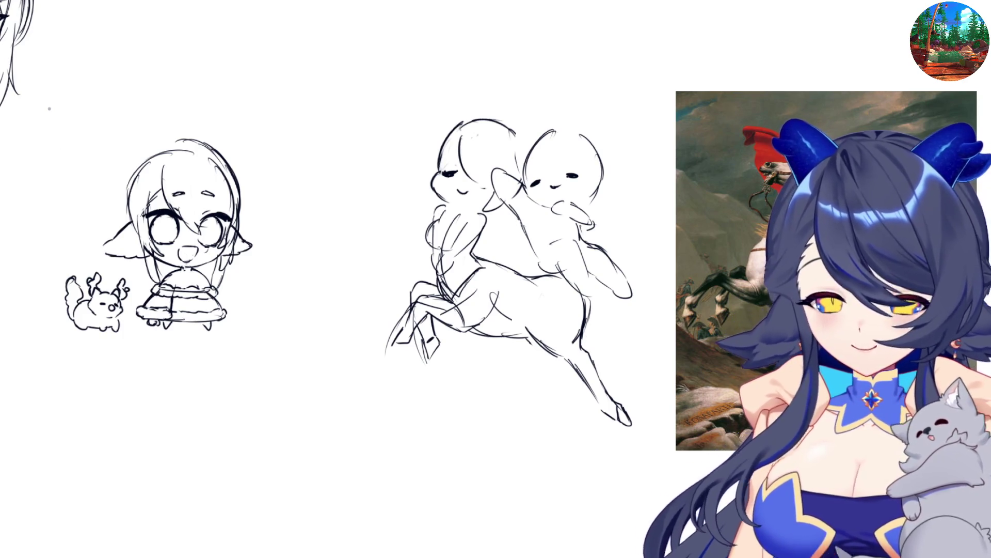
# Add the deer's second hind leg and hoof, and thicken the haunch contour
pyautogui.moveTo(609, 415)
pyautogui.mouseDown()
pyautogui.moveTo(602, 409)
pyautogui.moveTo(613, 403)
pyautogui.moveTo(600, 409)
pyautogui.moveTo(618, 415)
pyautogui.moveTo(597, 419)
pyautogui.moveTo(610, 424)
pyautogui.moveTo(615, 409)
pyautogui.mouseUp()
pyautogui.moveTo(590, 305); pyautogui.dragTo(593, 340)
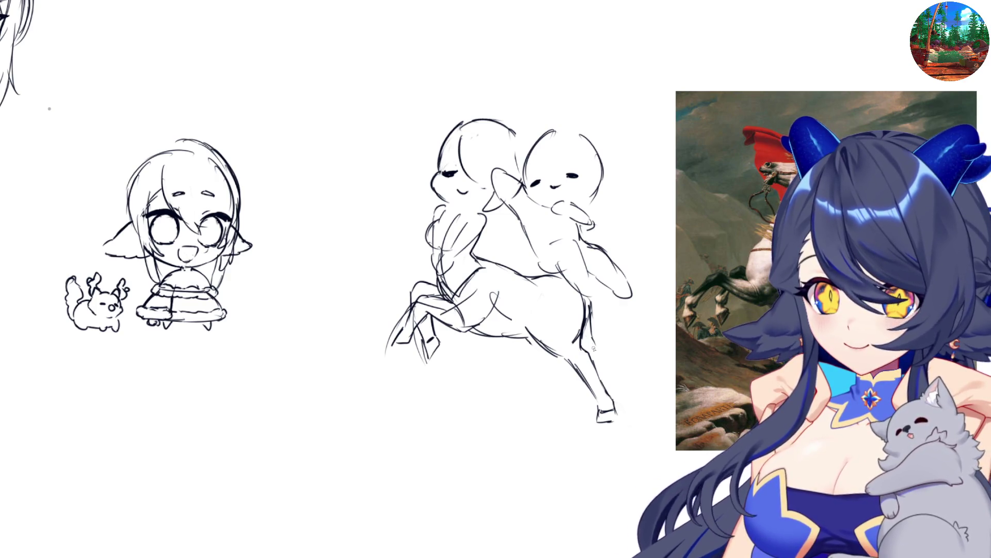
pyautogui.moveTo(568, 376)
pyautogui.mouseDown()
pyautogui.moveTo(553, 413)
pyautogui.moveTo(567, 415)
pyautogui.moveTo(573, 384)
pyautogui.mouseUp()
pyautogui.moveTo(592, 313); pyautogui.dragTo(592, 359)
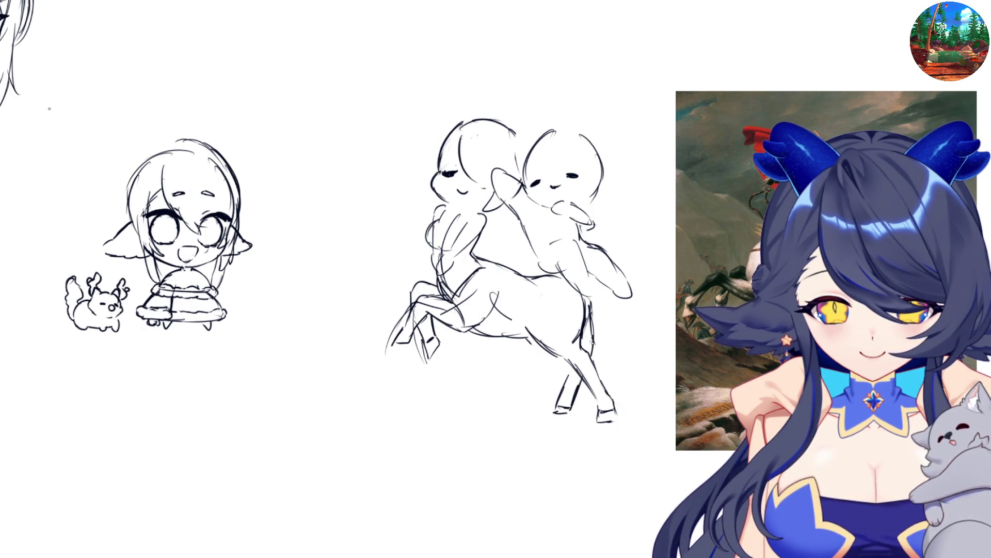
pyautogui.moveTo(595, 318); pyautogui.dragTo(597, 351)
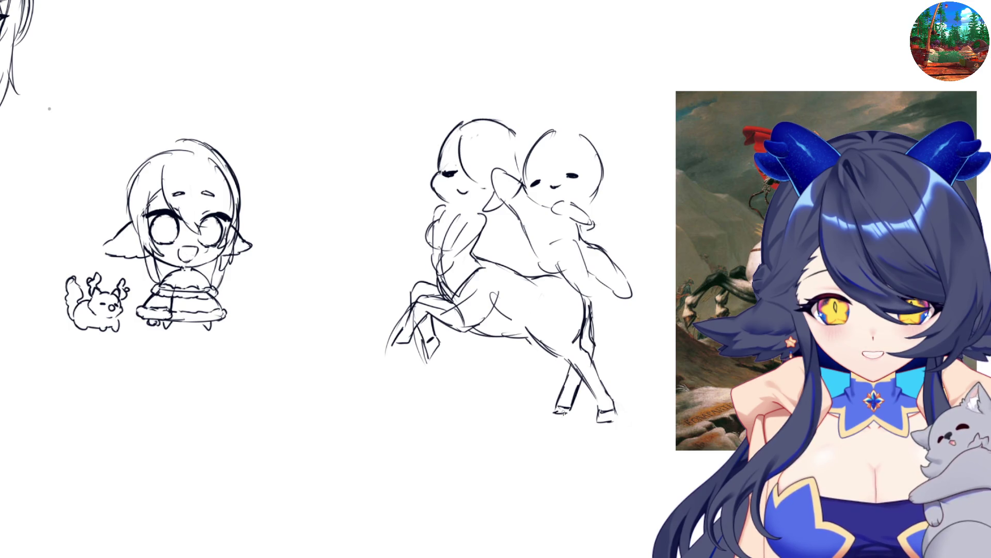
pyautogui.press('m')
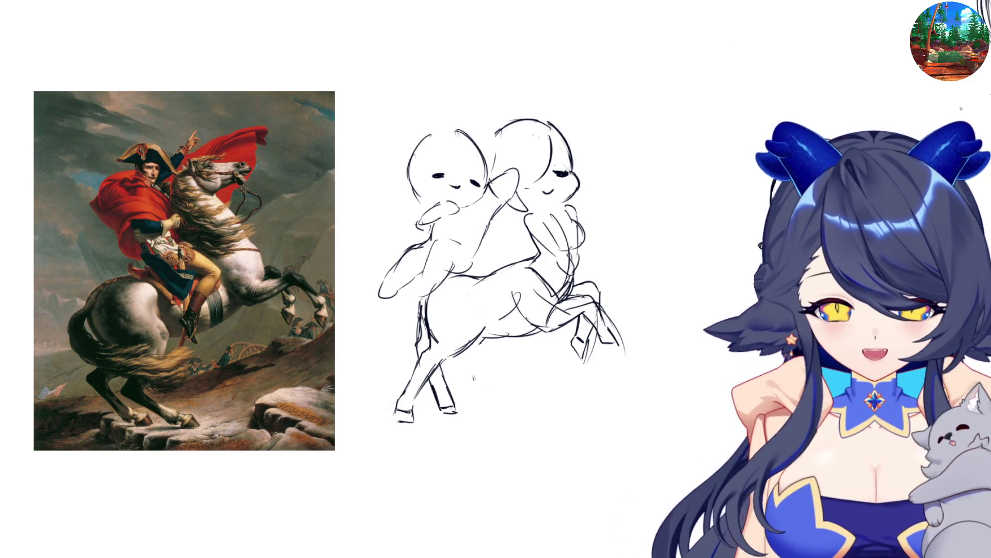
# Move the chibi sketch down and to the right on the canvas
pyautogui.hscroll(5, 516, 259)
pyautogui.scroll(3, 627, 172)
pyautogui.scroll(-2, 702, 45)
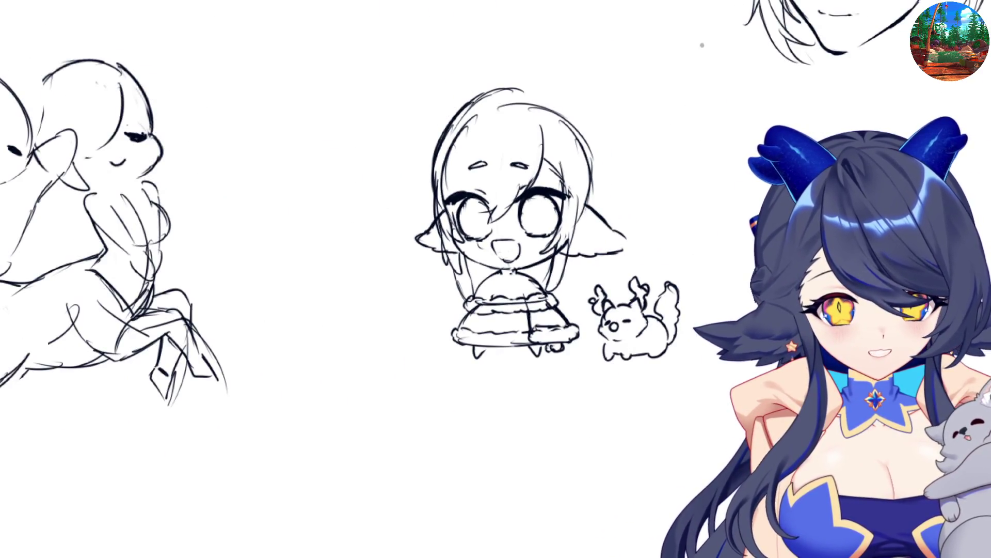
pyautogui.scroll(-4, 520, 210)
pyautogui.moveTo(522, 217); pyautogui.dragTo(654, 405)
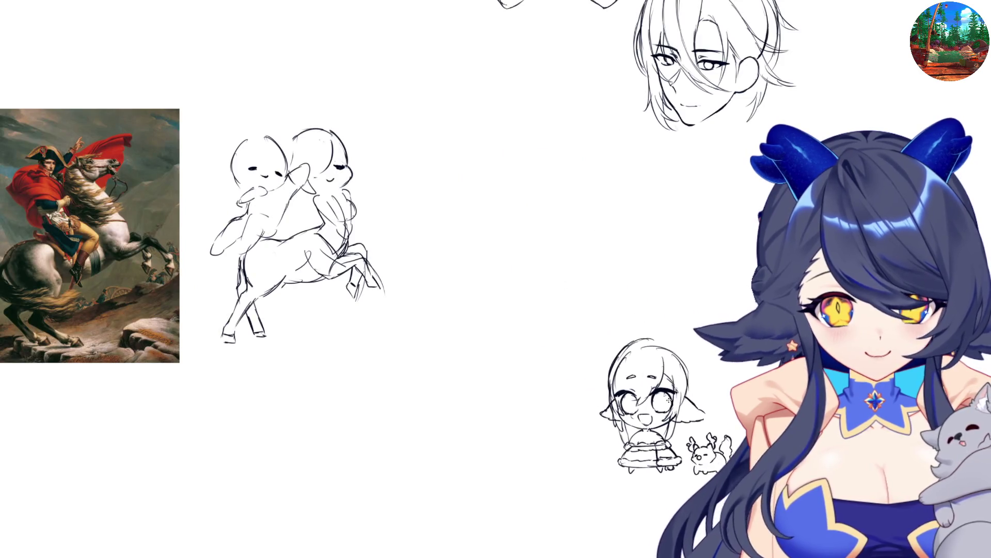
pyautogui.scroll(-2, 599, 266)
pyautogui.scroll(5, 599, 267)
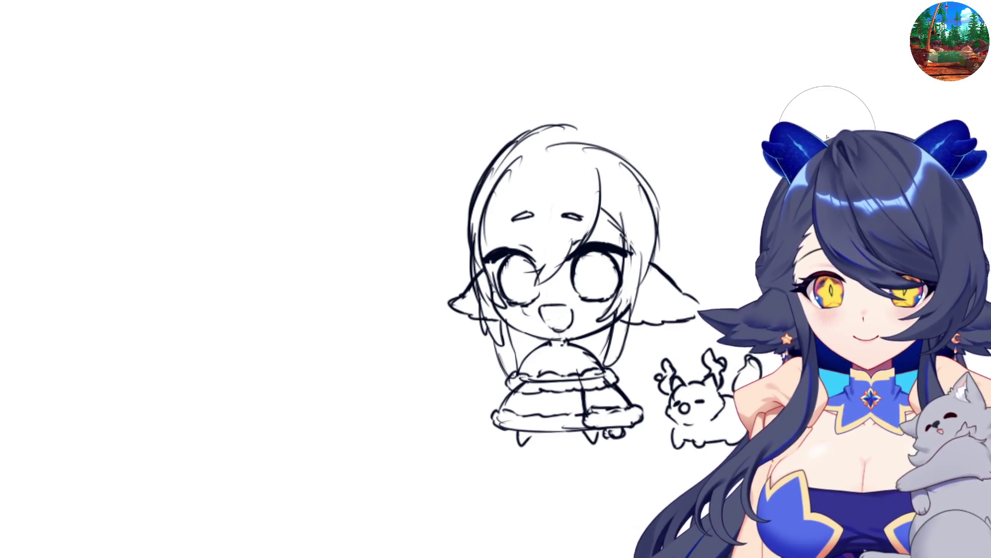
# Trace the chibi's hair outline on both sides, with a strand sticking up
pyautogui.moveTo(517, 135); pyautogui.dragTo(454, 265)
pyautogui.hotkey('ctrl', 'z')
pyautogui.moveTo(471, 199); pyautogui.dragTo(467, 289)
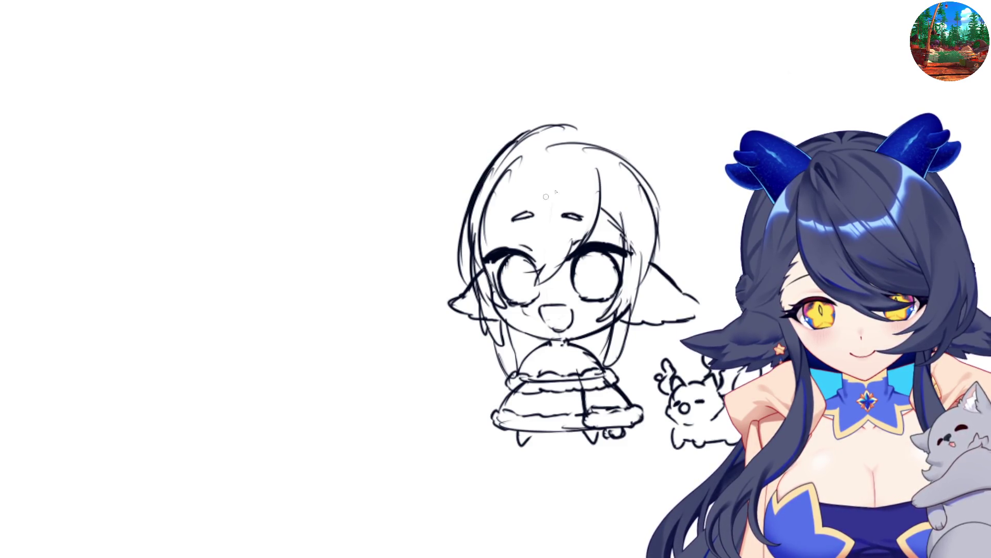
pyautogui.moveTo(512, 140)
pyautogui.mouseDown()
pyautogui.moveTo(472, 209)
pyautogui.moveTo(468, 247)
pyautogui.mouseUp()
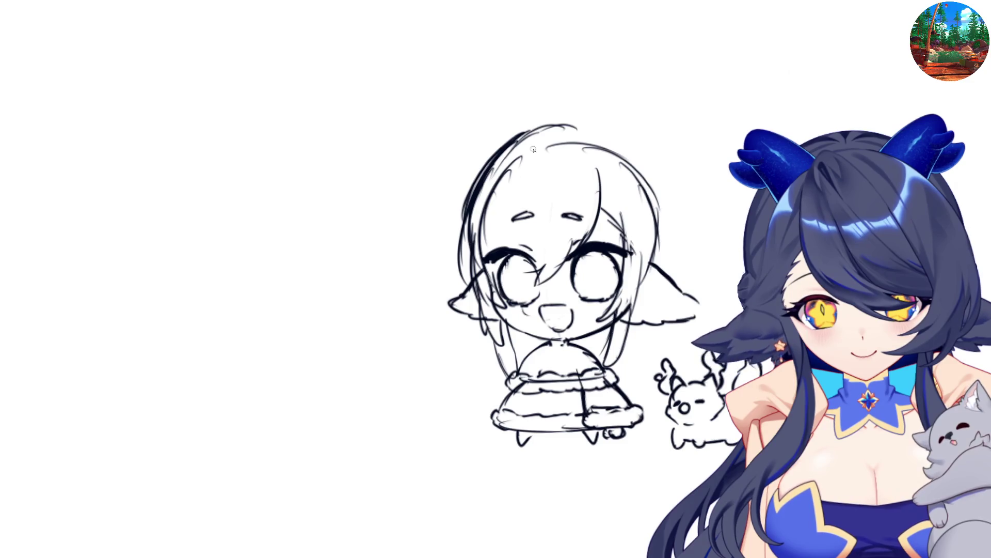
pyautogui.moveTo(595, 127)
pyautogui.mouseDown()
pyautogui.moveTo(662, 178)
pyautogui.moveTo(675, 235)
pyautogui.mouseUp()
pyautogui.moveTo(655, 188); pyautogui.dragTo(677, 254)
pyautogui.moveTo(664, 208); pyautogui.dragTo(674, 274)
pyautogui.moveTo(605, 129)
pyautogui.mouseDown()
pyautogui.moveTo(648, 89)
pyautogui.moveTo(664, 96)
pyautogui.moveTo(661, 181)
pyautogui.mouseUp()
# Draw the left cat ear outline, checking it on the mirrored canvas
pyautogui.moveTo(482, 168)
pyautogui.mouseDown()
pyautogui.moveTo(489, 116)
pyautogui.moveTo(516, 105)
pyautogui.mouseUp()
pyautogui.moveTo(512, 106)
pyautogui.mouseDown()
pyautogui.moveTo(527, 133)
pyautogui.moveTo(495, 99)
pyautogui.moveTo(483, 161)
pyautogui.mouseUp()
pyautogui.hotkey('ctrl', 'z')
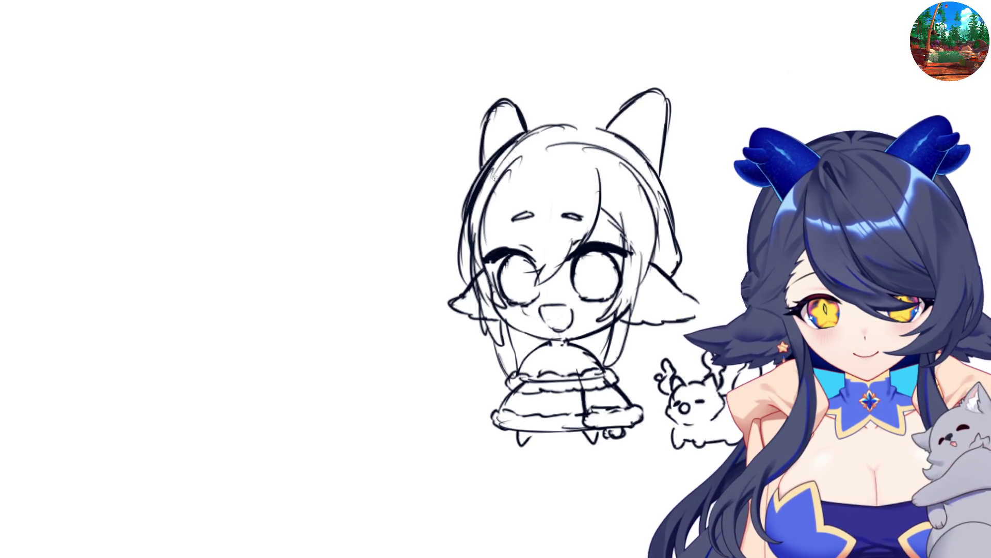
pyautogui.press('m')
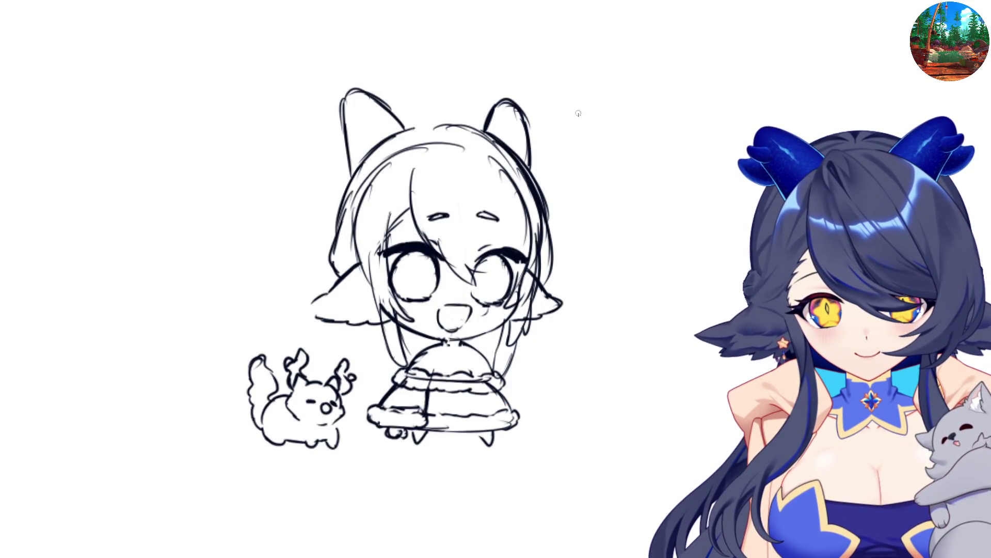
pyautogui.moveTo(497, 101)
pyautogui.mouseDown()
pyautogui.moveTo(520, 100)
pyautogui.moveTo(488, 95)
pyautogui.moveTo(477, 117)
pyautogui.moveTo(479, 181)
pyautogui.moveTo(478, 130)
pyautogui.mouseUp()
pyautogui.press('m')
pyautogui.hotkey('ctrl', 'z')
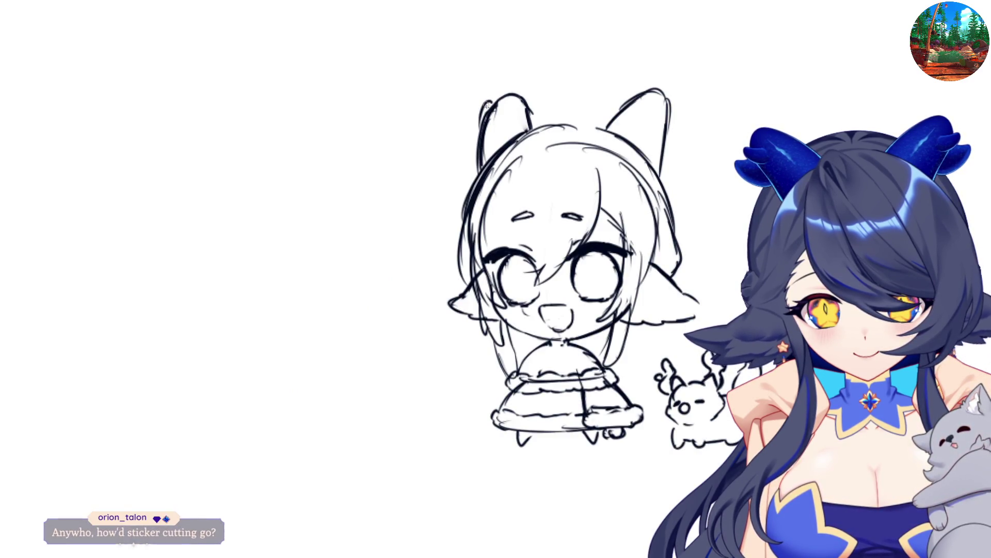
# Redraw the right ear's edge and head outline, and add strokes along the hat's top arc
pyautogui.moveTo(667, 98)
pyautogui.mouseDown()
pyautogui.moveTo(681, 124)
pyautogui.moveTo(663, 153)
pyautogui.mouseUp()
pyautogui.moveTo(522, 120)
pyautogui.mouseDown()
pyautogui.moveTo(505, 145)
pyautogui.moveTo(493, 141)
pyautogui.mouseUp()
pyautogui.hotkey('ctrl', 'z')
pyautogui.hotkey('ctrl', 'z')
pyautogui.moveTo(494, 129)
pyautogui.mouseDown()
pyautogui.moveTo(499, 155)
pyautogui.moveTo(561, 156)
pyautogui.mouseUp()
pyautogui.moveTo(517, 114)
pyautogui.mouseDown()
pyautogui.moveTo(617, 131)
pyautogui.moveTo(625, 155)
pyautogui.mouseUp()
pyautogui.moveTo(515, 112); pyautogui.dragTo(576, 58)
pyautogui.moveTo(535, 89)
pyautogui.mouseDown()
pyautogui.moveTo(615, 75)
pyautogui.moveTo(630, 96)
pyautogui.mouseUp()
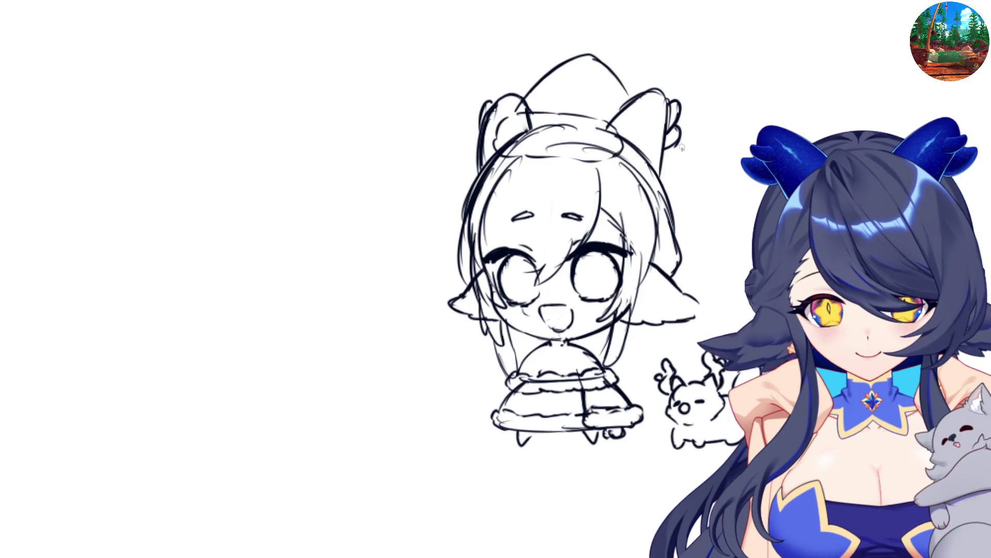
pyautogui.press('h')
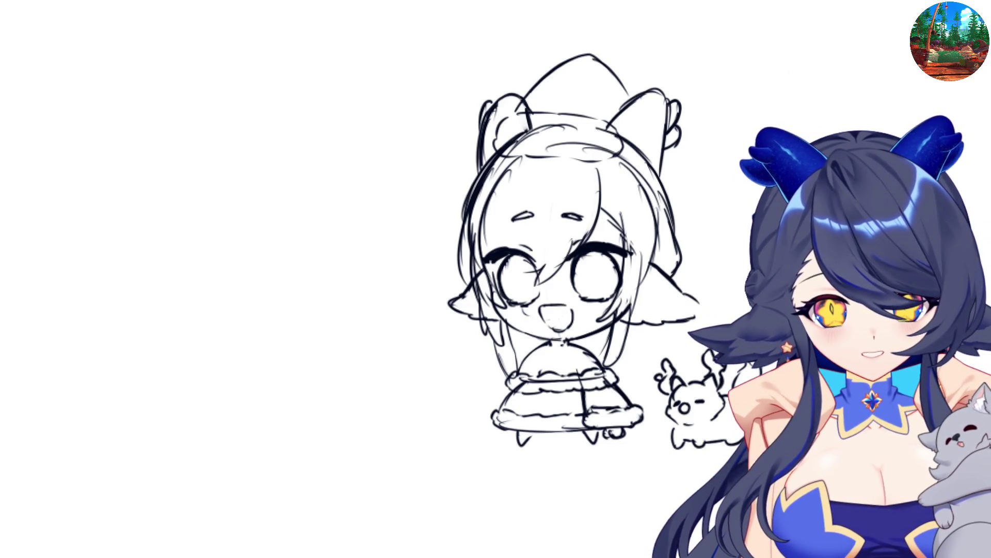
# Sketch long hair strands down both sides of the skirt and start a bow beside the head
pyautogui.moveTo(480, 329)
pyautogui.mouseDown()
pyautogui.moveTo(452, 418)
pyautogui.moveTo(440, 395)
pyautogui.moveTo(445, 440)
pyautogui.moveTo(462, 424)
pyautogui.moveTo(453, 411)
pyautogui.moveTo(464, 429)
pyautogui.mouseUp()
pyautogui.moveTo(480, 373)
pyautogui.mouseDown()
pyautogui.moveTo(472, 430)
pyautogui.moveTo(485, 413)
pyautogui.moveTo(474, 426)
pyautogui.moveTo(501, 418)
pyautogui.mouseUp()
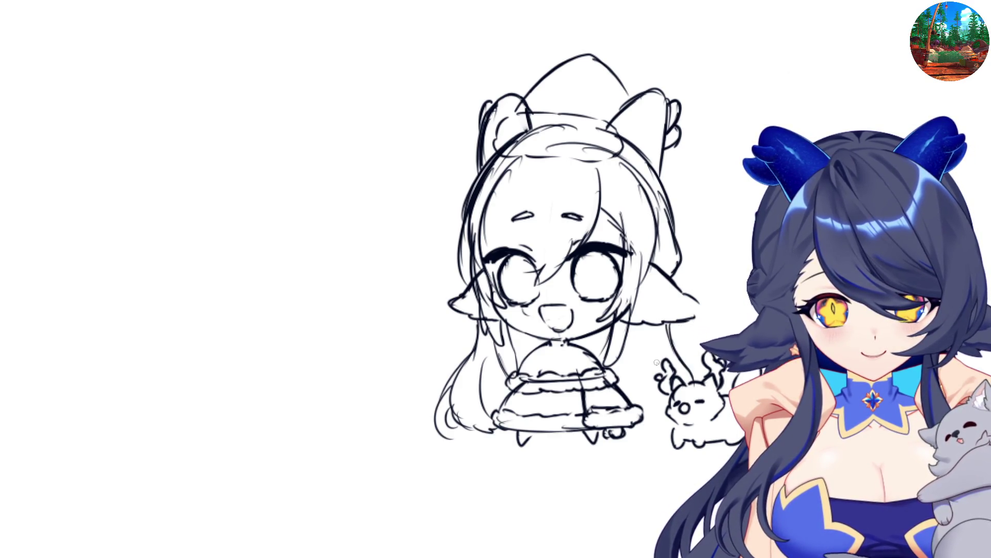
pyautogui.moveTo(643, 336)
pyautogui.mouseDown()
pyautogui.moveTo(653, 423)
pyautogui.moveTo(669, 435)
pyautogui.moveTo(656, 436)
pyautogui.moveTo(676, 429)
pyautogui.mouseUp()
pyautogui.press('h')
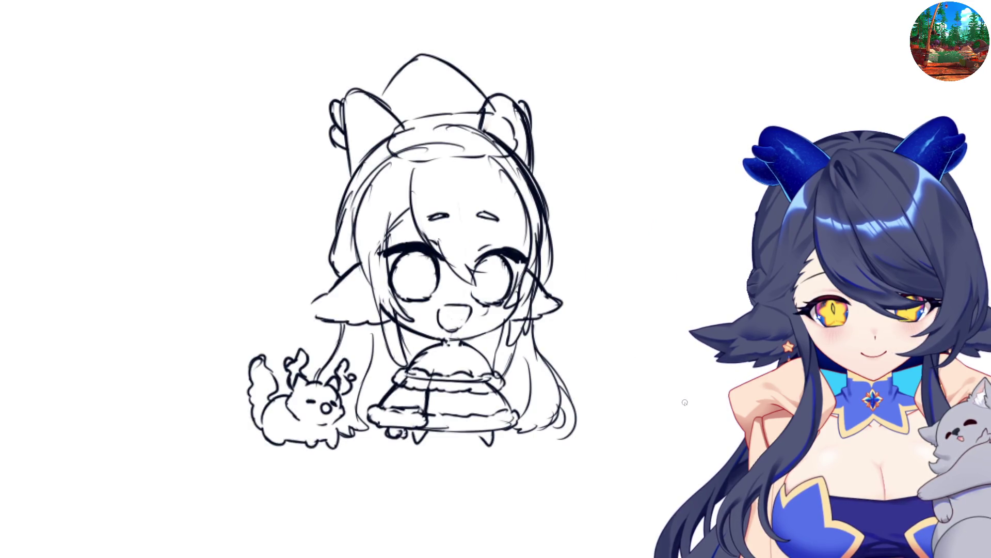
pyautogui.press('h')
pyautogui.moveTo(700, 200)
pyautogui.mouseDown()
pyautogui.moveTo(676, 211)
pyautogui.moveTo(690, 204)
pyautogui.moveTo(707, 235)
pyautogui.moveTo(691, 279)
pyautogui.mouseUp()
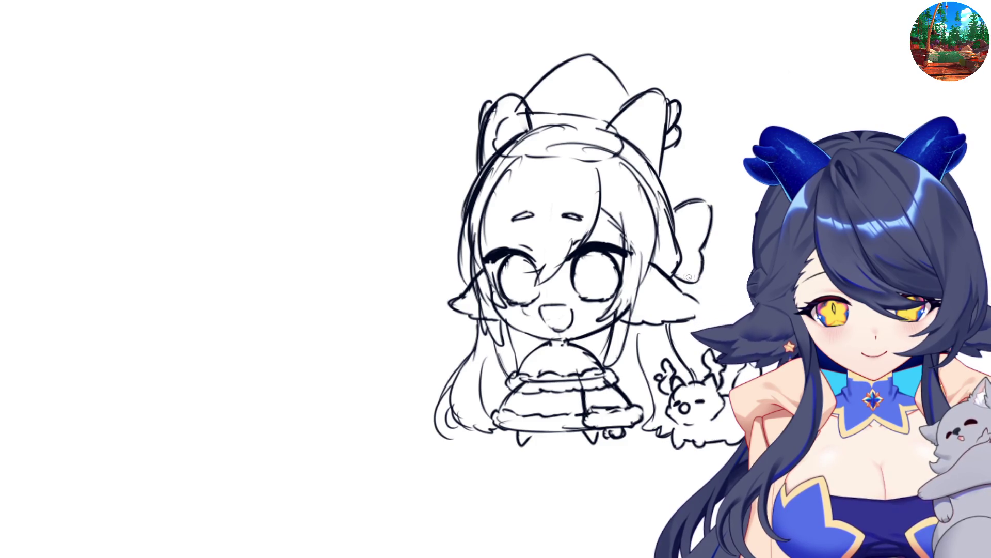
# Refine the bow's outline beside the head and check it on the mirrored canvas
pyautogui.moveTo(685, 269); pyautogui.dragTo(701, 288)
pyautogui.press('e')
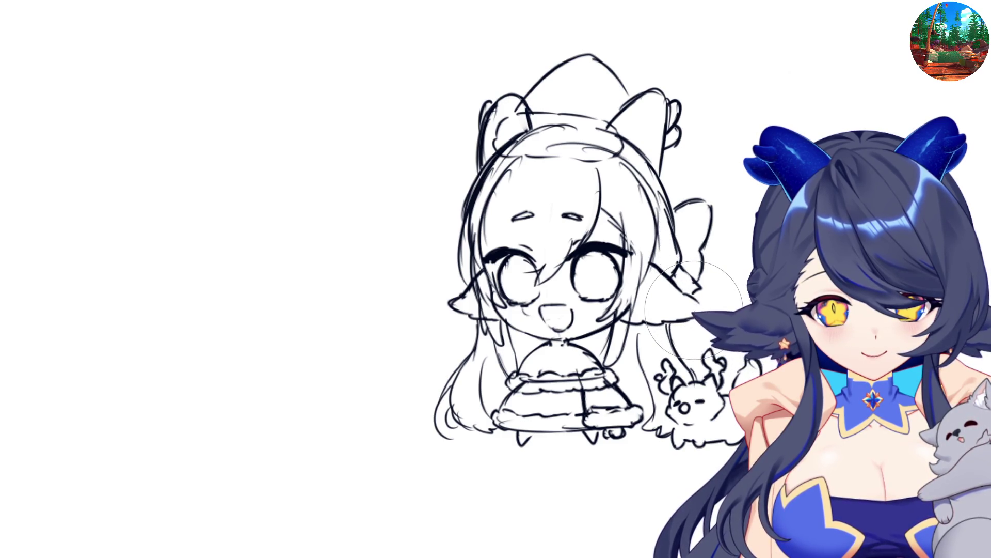
pyautogui.press('m')
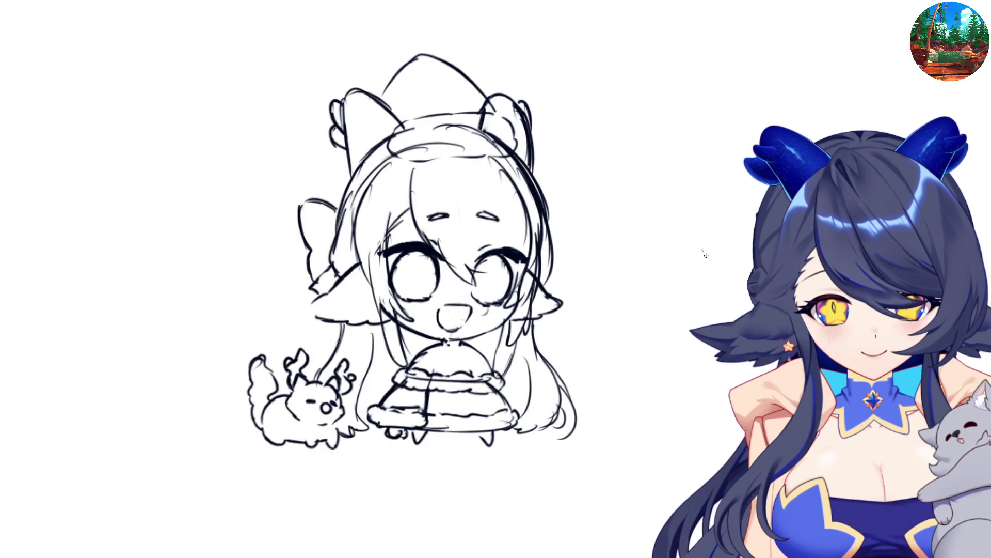
pyautogui.press('m')
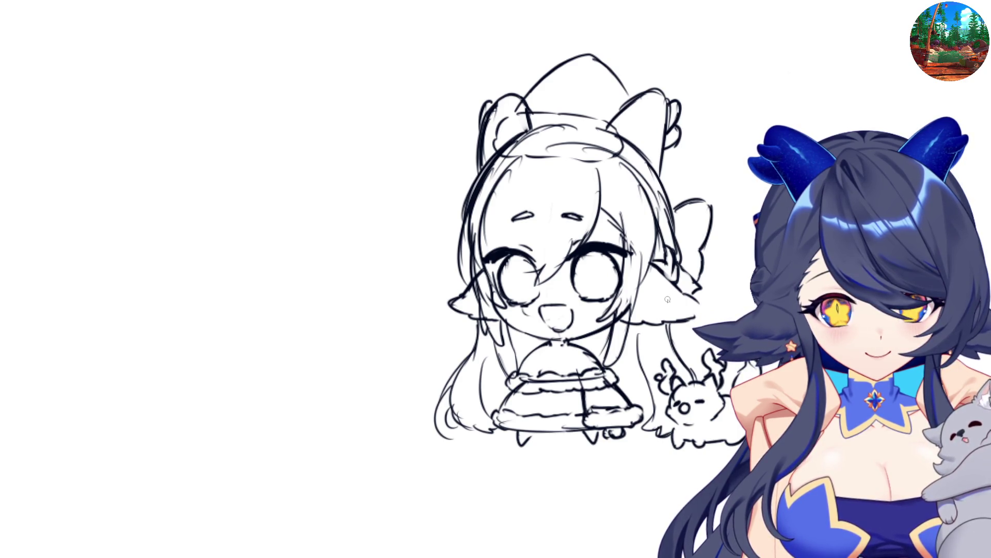
# Sketch a small star earring hanging beside the hair
pyautogui.press('h')
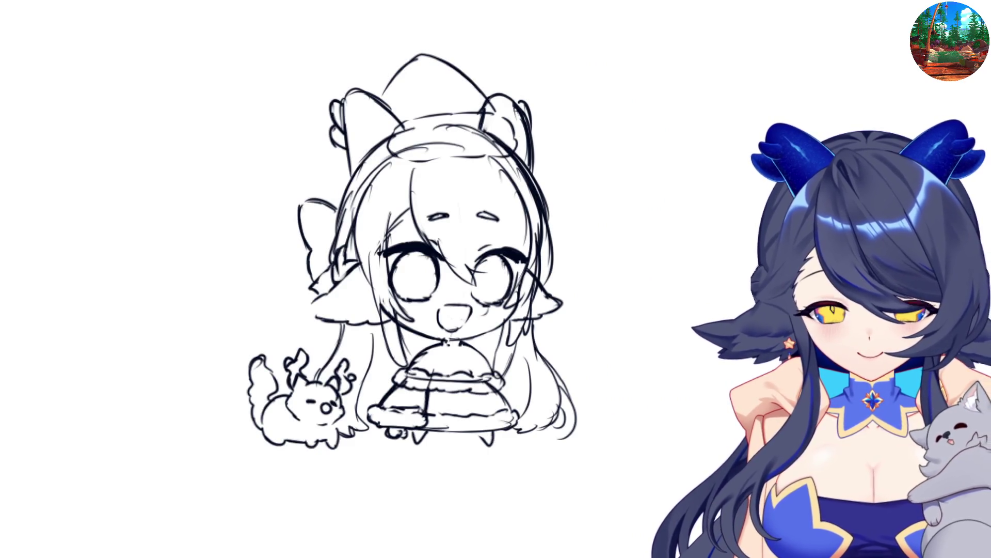
pyautogui.press('h')
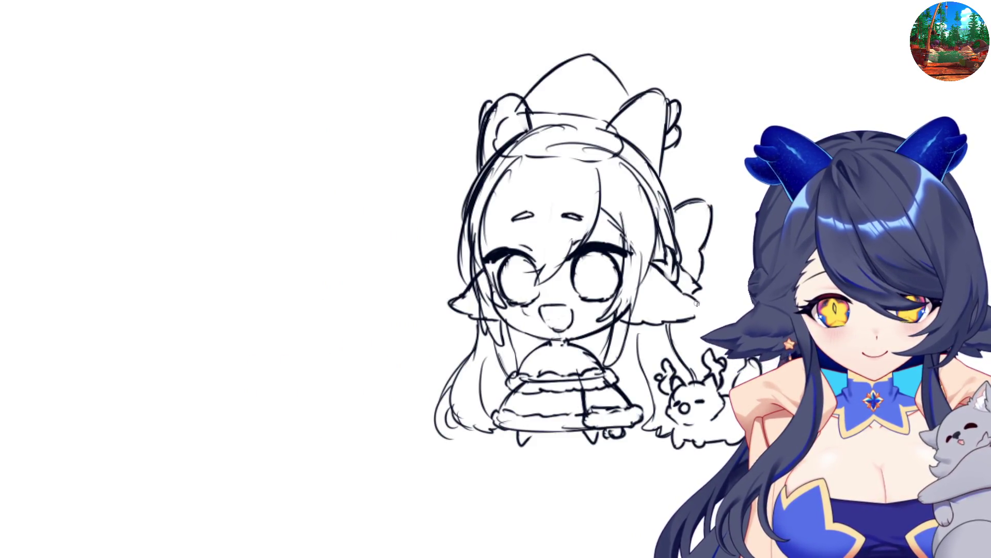
pyautogui.press('h')
pyautogui.press('h')
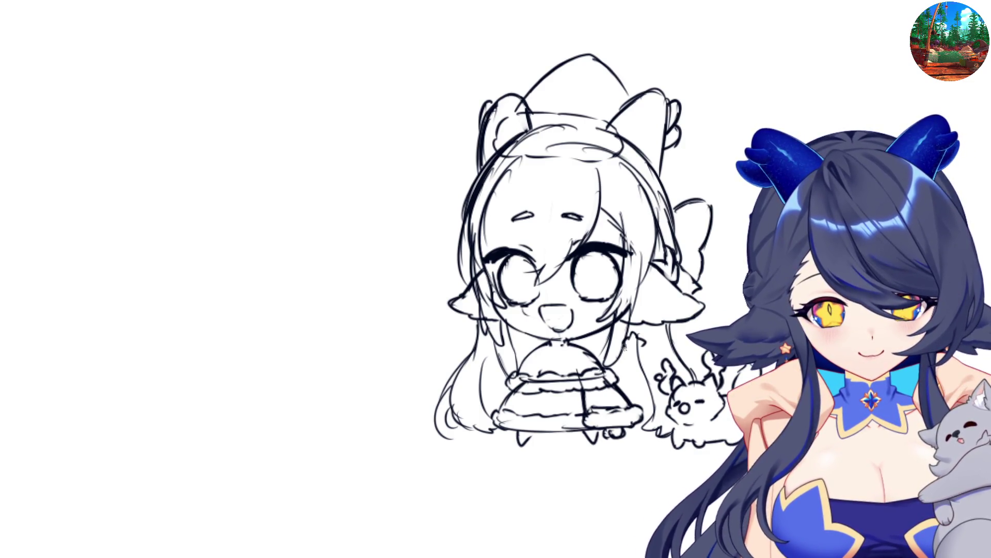
pyautogui.moveTo(630, 350); pyautogui.dragTo(639, 352)
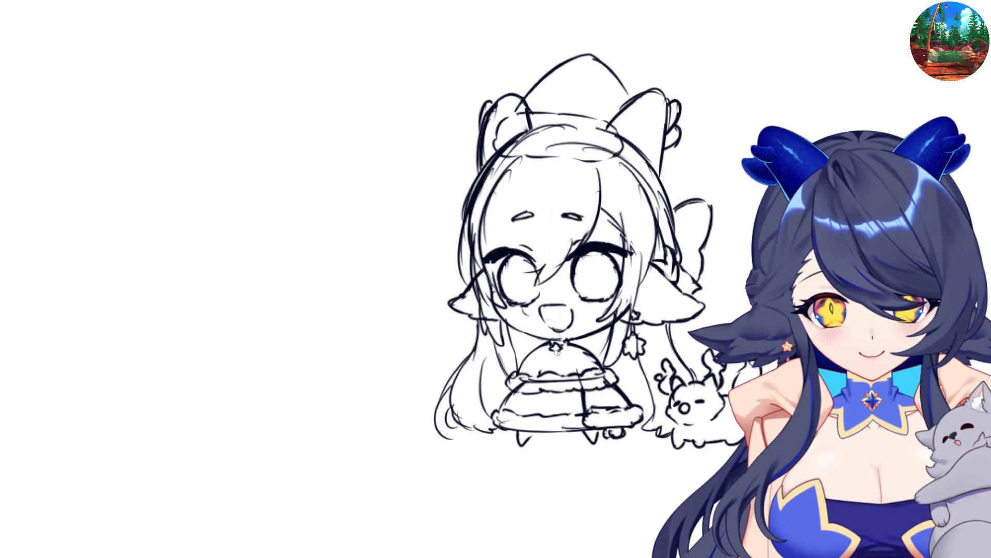
# Draw a star brooch at the collar, erase the chest bow and hat lines, and sketch a head curve
pyautogui.moveTo(552, 336)
pyautogui.mouseDown()
pyautogui.moveTo(535, 345)
pyautogui.moveTo(542, 356)
pyautogui.moveTo(572, 353)
pyautogui.moveTo(573, 336)
pyautogui.moveTo(571, 356)
pyautogui.moveTo(548, 361)
pyautogui.moveTo(578, 357)
pyautogui.mouseUp()
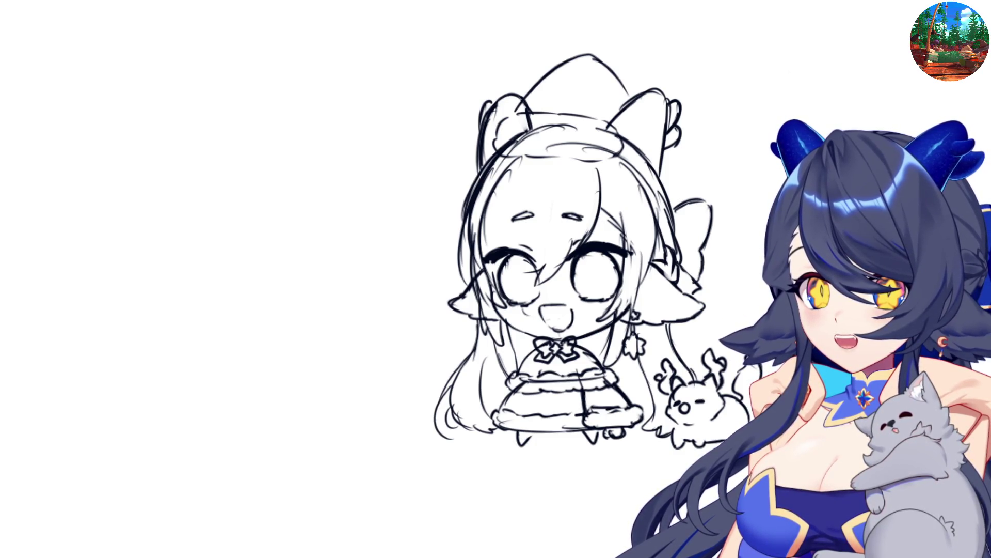
pyautogui.moveTo(578, 356)
pyautogui.mouseDown()
pyautogui.moveTo(535, 359)
pyautogui.moveTo(574, 341)
pyautogui.moveTo(535, 356)
pyautogui.moveTo(560, 346)
pyautogui.moveTo(540, 357)
pyautogui.moveTo(548, 364)
pyautogui.moveTo(553, 354)
pyautogui.moveTo(557, 367)
pyautogui.moveTo(569, 353)
pyautogui.moveTo(561, 369)
pyautogui.mouseUp()
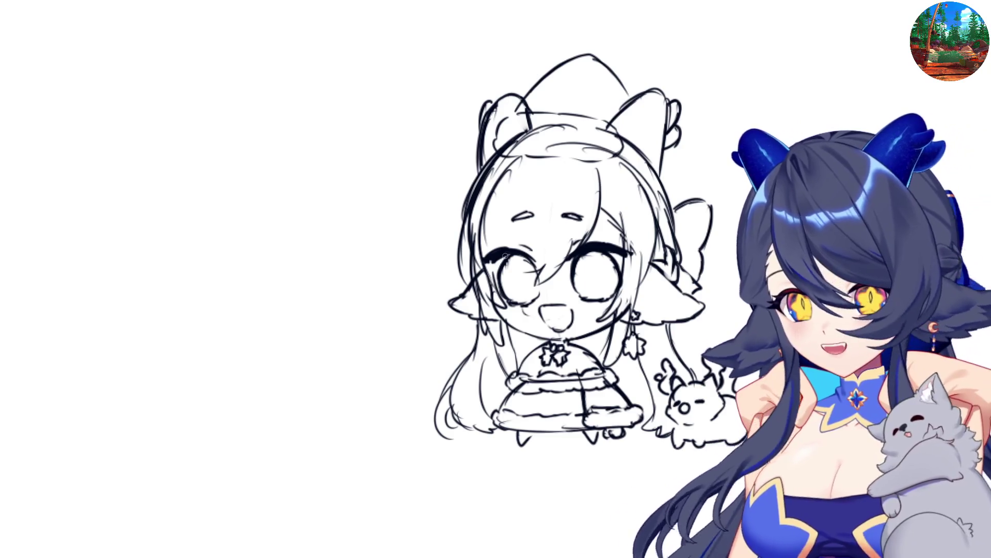
pyautogui.moveTo(535, 91)
pyautogui.mouseDown()
pyautogui.moveTo(593, 39)
pyautogui.moveTo(615, 106)
pyautogui.moveTo(529, 98)
pyautogui.moveTo(495, 134)
pyautogui.moveTo(532, 152)
pyautogui.moveTo(599, 150)
pyautogui.moveTo(594, 160)
pyautogui.moveTo(617, 147)
pyautogui.moveTo(617, 124)
pyautogui.moveTo(558, 111)
pyautogui.moveTo(572, 106)
pyautogui.moveTo(547, 91)
pyautogui.mouseUp()
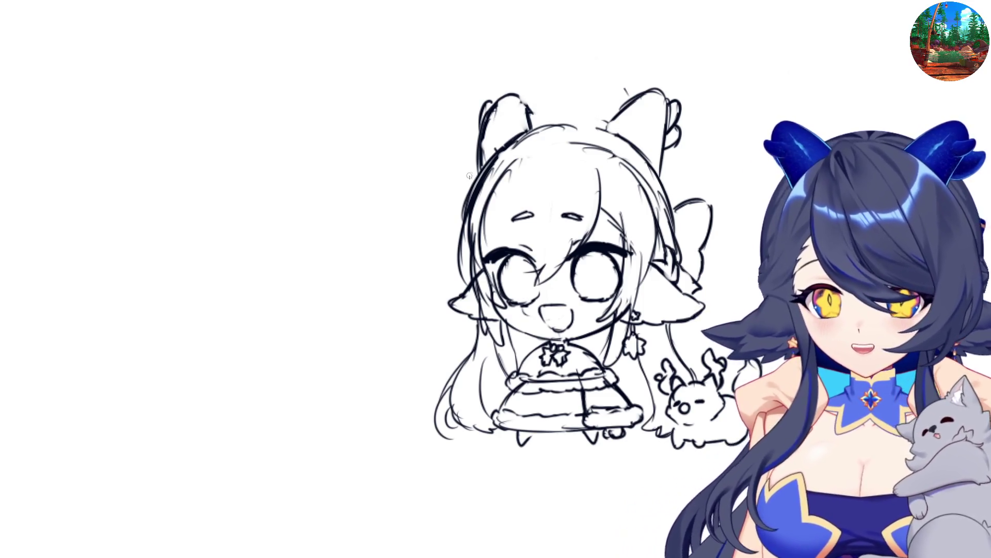
pyautogui.press('h')
pyautogui.moveTo(416, 129)
pyautogui.mouseDown()
pyautogui.moveTo(467, 162)
pyautogui.moveTo(528, 175)
pyautogui.mouseUp()
# Sketch curves over the head and draw the arcs of the pointed hat tip
pyautogui.moveTo(396, 111)
pyautogui.mouseDown()
pyautogui.moveTo(425, 92)
pyautogui.moveTo(472, 110)
pyautogui.moveTo(531, 148)
pyautogui.moveTo(540, 169)
pyautogui.mouseUp()
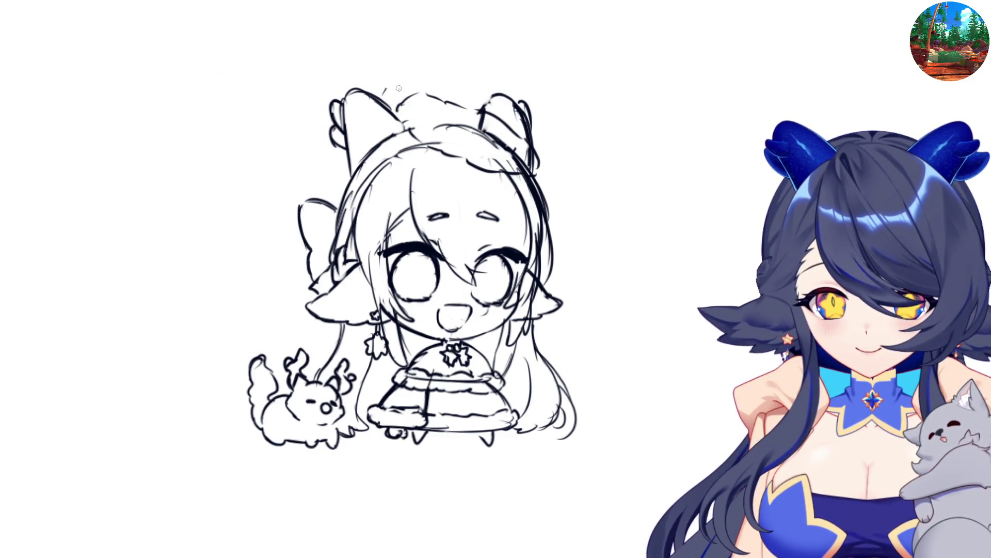
pyautogui.moveTo(411, 99)
pyautogui.mouseDown()
pyautogui.moveTo(424, 88)
pyautogui.moveTo(398, 109)
pyautogui.moveTo(450, 54)
pyautogui.moveTo(474, 46)
pyautogui.moveTo(543, 106)
pyautogui.mouseUp()
pyautogui.hotkey('ctrl', 'z')
pyautogui.moveTo(498, 37)
pyautogui.mouseDown()
pyautogui.moveTo(546, 83)
pyautogui.moveTo(552, 115)
pyautogui.mouseUp()
pyautogui.moveTo(495, 77)
pyautogui.mouseDown()
pyautogui.moveTo(553, 126)
pyautogui.moveTo(561, 151)
pyautogui.moveTo(556, 115)
pyautogui.moveTo(579, 129)
pyautogui.moveTo(575, 147)
pyautogui.moveTo(538, 127)
pyautogui.moveTo(553, 147)
pyautogui.moveTo(560, 114)
pyautogui.moveTo(551, 118)
pyautogui.moveTo(569, 105)
pyautogui.moveTo(581, 133)
pyautogui.moveTo(563, 118)
pyautogui.moveTo(552, 135)
pyautogui.moveTo(578, 137)
pyautogui.moveTo(574, 147)
pyautogui.moveTo(565, 141)
pyautogui.mouseUp()
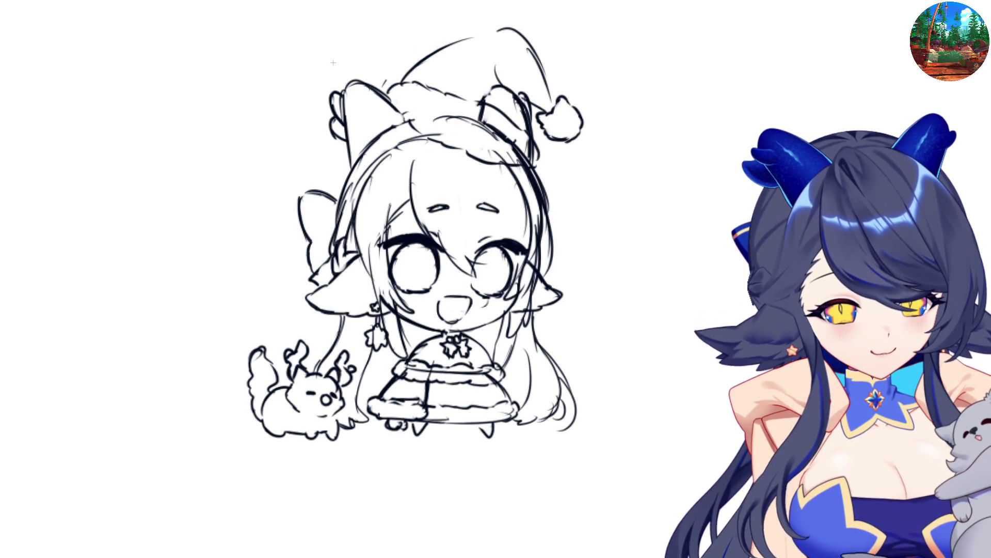
# Marquee-select the entire finished sketch
pyautogui.moveTo(124, 1)
pyautogui.mouseDown()
pyautogui.moveTo(569, 411)
pyautogui.moveTo(684, 491)
pyautogui.mouseUp()
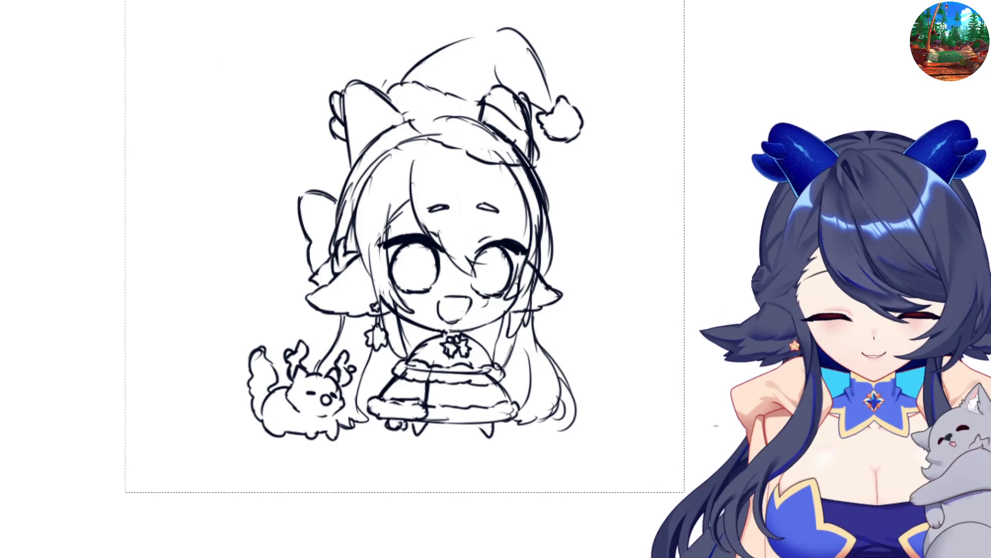
# Paste the sketch onto the new page and Free Transform it larger, shifted right
pyautogui.hotkey('ctrl', 'd')
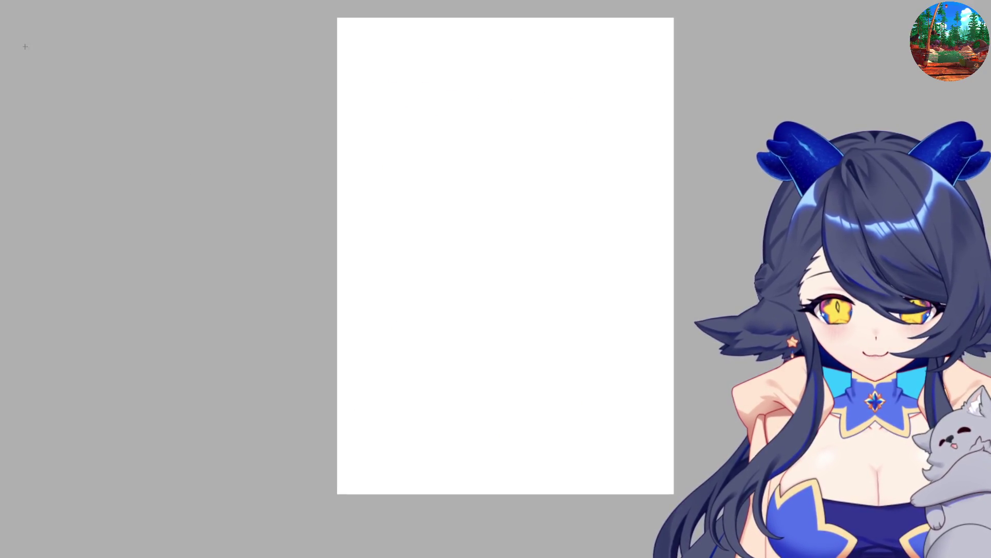
pyautogui.hotkey('ctrl', 'v')
pyautogui.hotkey('ctrl', 't')
pyautogui.moveTo(492, 286); pyautogui.dragTo(650, 434)
pyautogui.moveTo(470, 261); pyautogui.dragTo(499, 261)
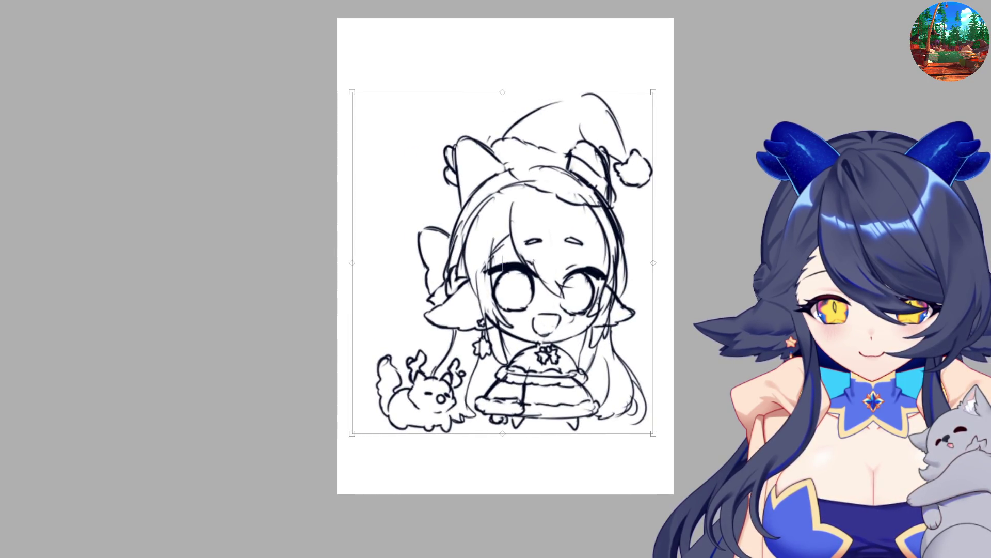
pyautogui.press('Return')
pyautogui.scroll(1, 501, 264)
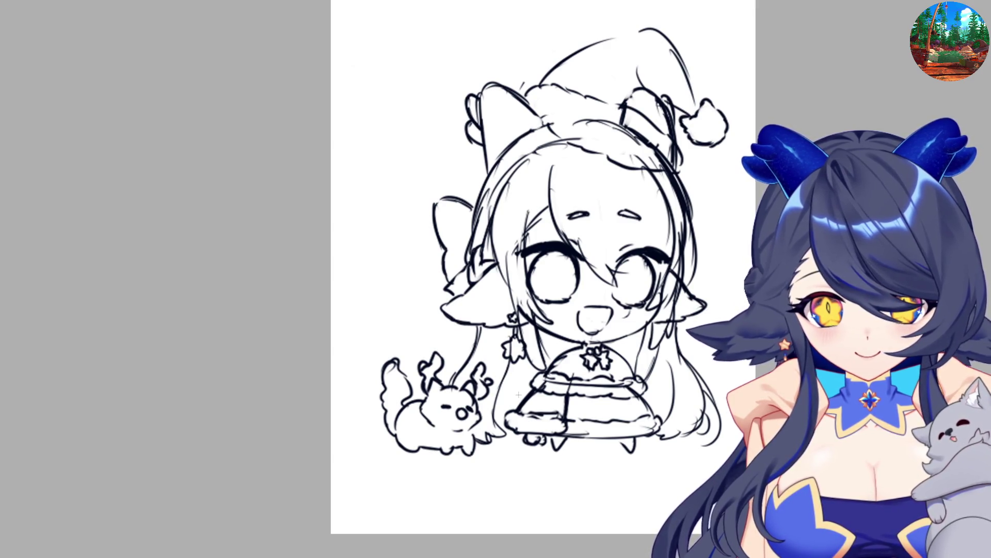
# Nudge the pasted sketch slightly left and scale it larger toward the bottom
pyautogui.scroll(-2, 518, 399)
pyautogui.scroll(2, 518, 399)
pyautogui.hotkey('ctrl', 't')
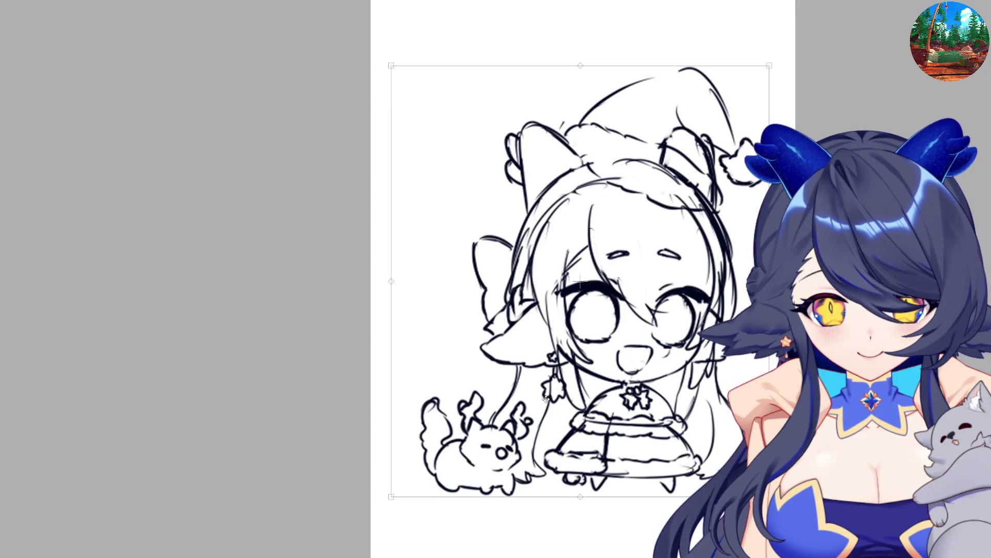
pyautogui.moveTo(545, 399); pyautogui.dragTo(533, 398)
pyautogui.press('Return')
pyautogui.hotkey('ctrl', 't')
pyautogui.moveTo(579, 498); pyautogui.dragTo(580, 525)
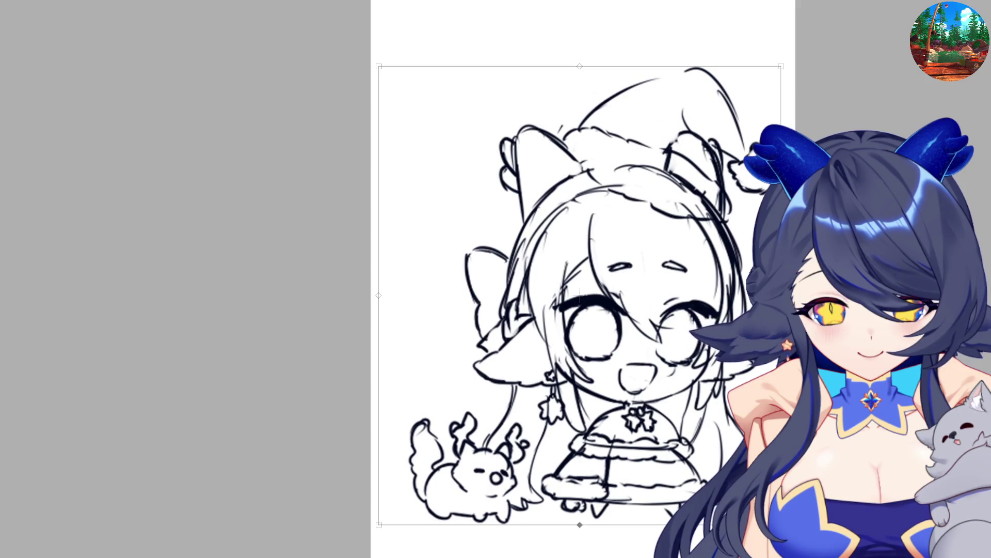
pyautogui.moveTo(378, 525); pyautogui.dragTo(363, 542)
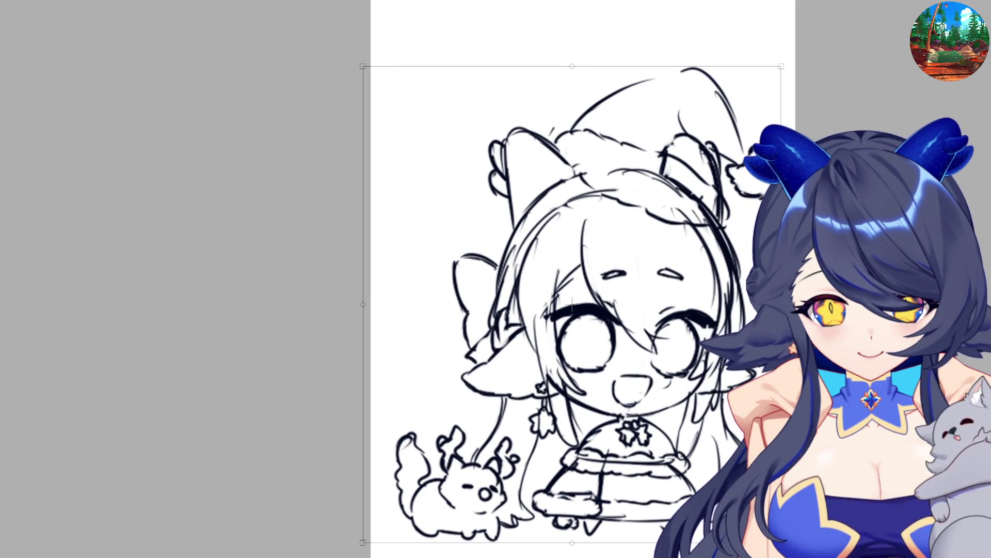
pyautogui.press('Return')
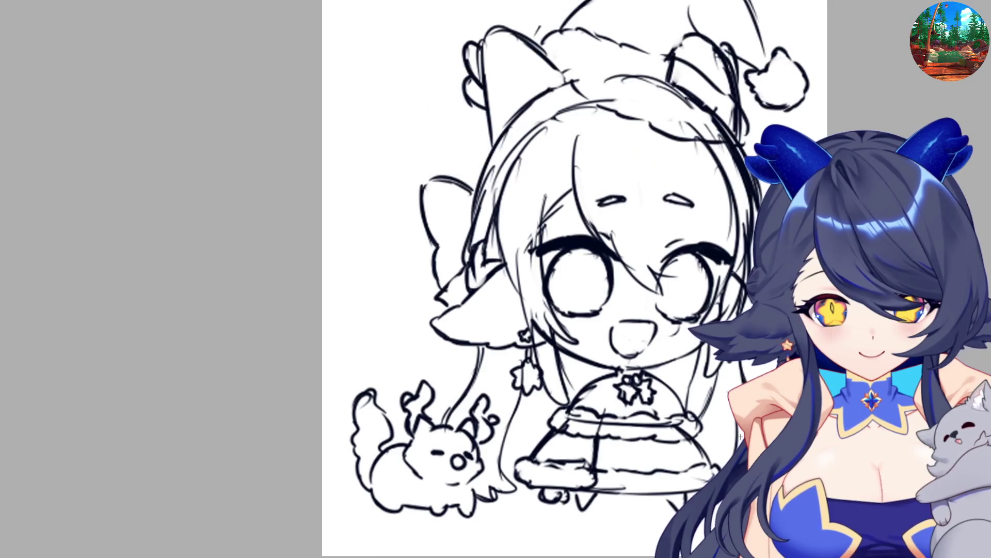
# Fade the sketch to light grey, maximize the padoru.psd window and fit the page in view
pyautogui.scroll(1, 805, 305)
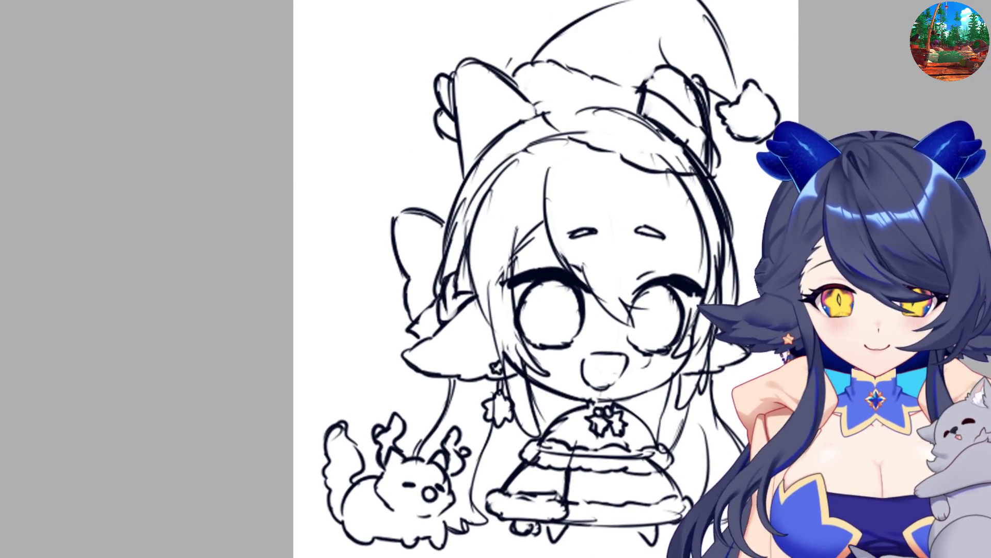
pyautogui.press('3')
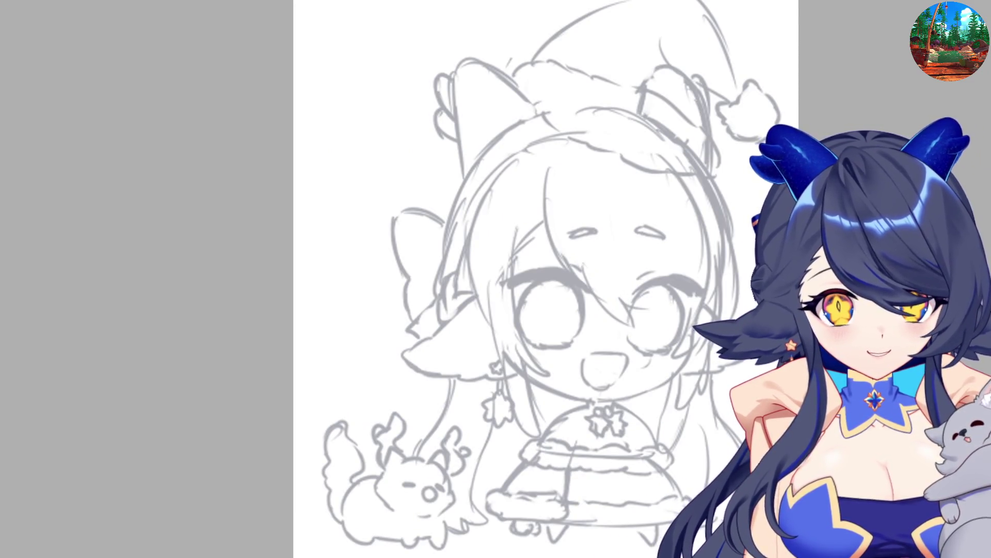
pyautogui.press('Tab')
pyautogui.doubleClick(301, 23)
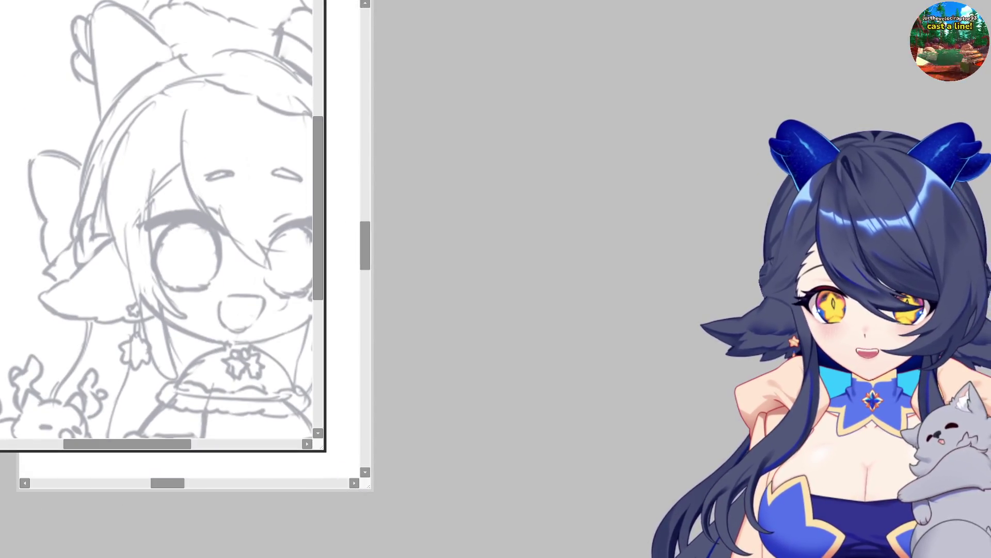
pyautogui.hotkey('ctrl', '0')
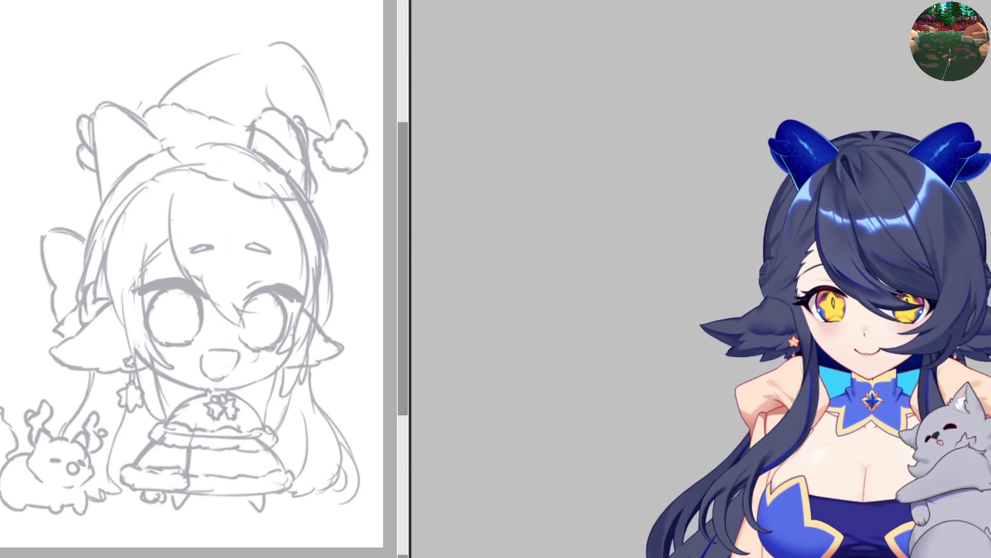
# Place and resize a second view of the drawing across the right side of the screen
pyautogui.moveTo(248, 40); pyautogui.dragTo(558, 0)
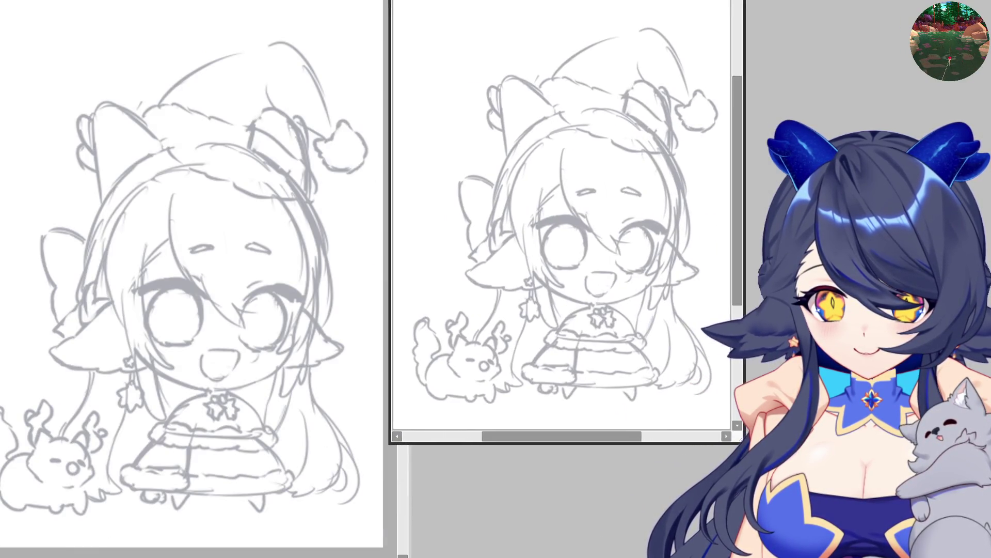
pyautogui.moveTo(737, 441); pyautogui.dragTo(990, 557)
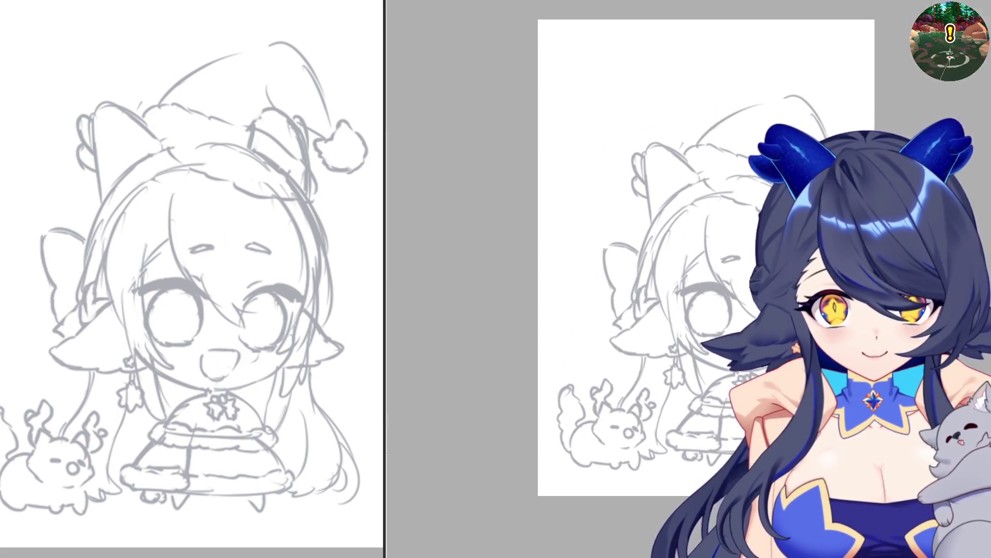
pyautogui.scroll(1, 842, 325)
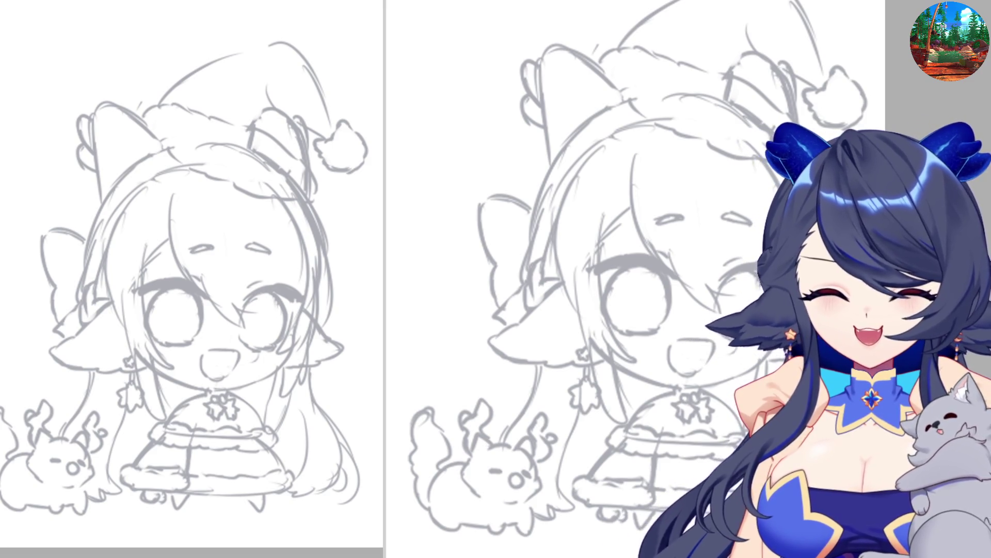
# Zoom in on the right-hand view until the chibi girl sketch fills it
pyautogui.scroll(2, 749, 254)
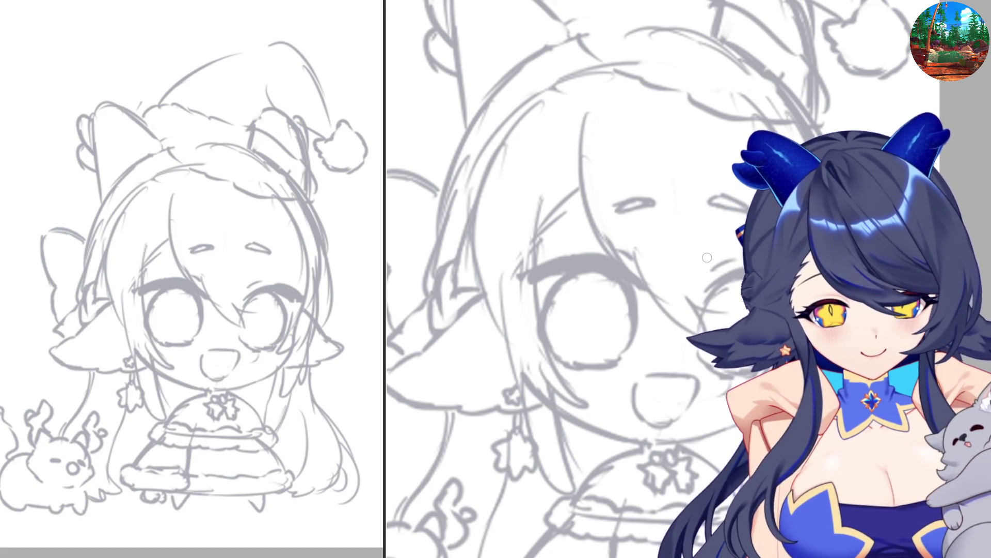
# Ink the long curved front bang down the forehead, with spiky tips over the right eye
pyautogui.moveTo(583, 105); pyautogui.dragTo(579, 191)
pyautogui.hotkey('ctrl', 'z')
pyautogui.moveTo(584, 110)
pyautogui.mouseDown()
pyautogui.moveTo(593, 230)
pyautogui.moveTo(635, 283)
pyautogui.mouseUp()
pyautogui.moveTo(586, 216); pyautogui.dragTo(635, 283)
pyautogui.moveTo(594, 243); pyautogui.dragTo(708, 331)
pyautogui.hotkey('ctrl', 'z')
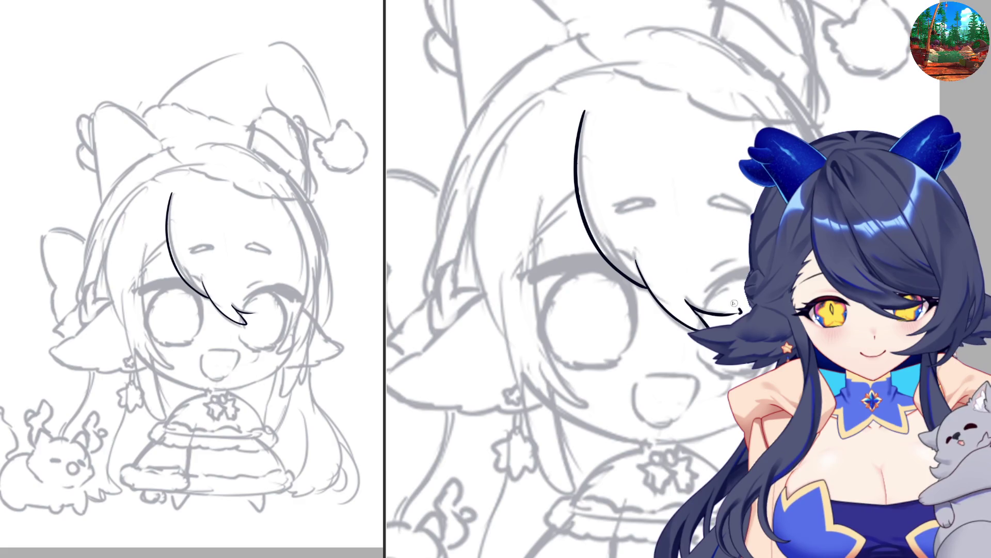
pyautogui.moveTo(729, 299); pyautogui.dragTo(759, 304)
# In a mirrored view, ink a curved bang line beside the eye with a short end mark
pyautogui.hscroll(-5, 568, 279)
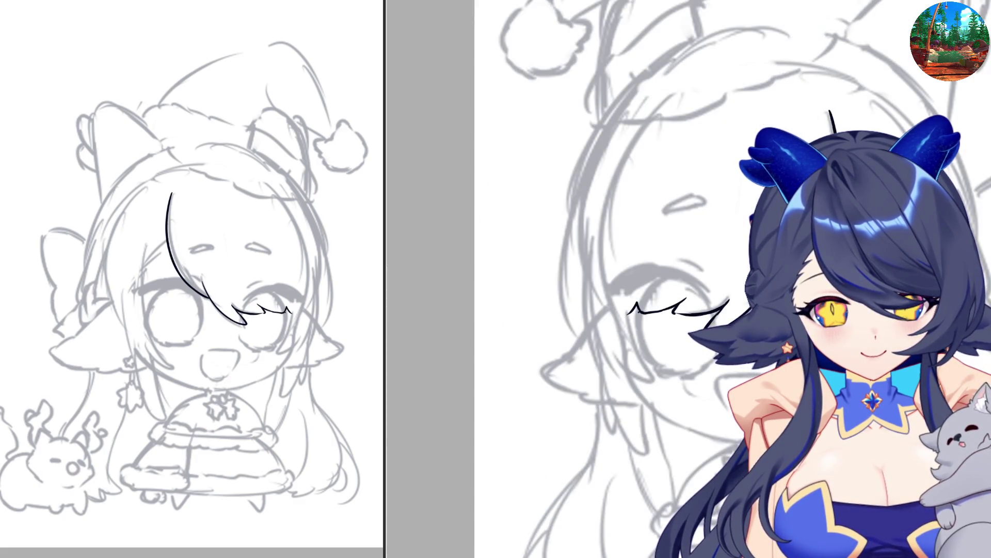
pyautogui.press('m')
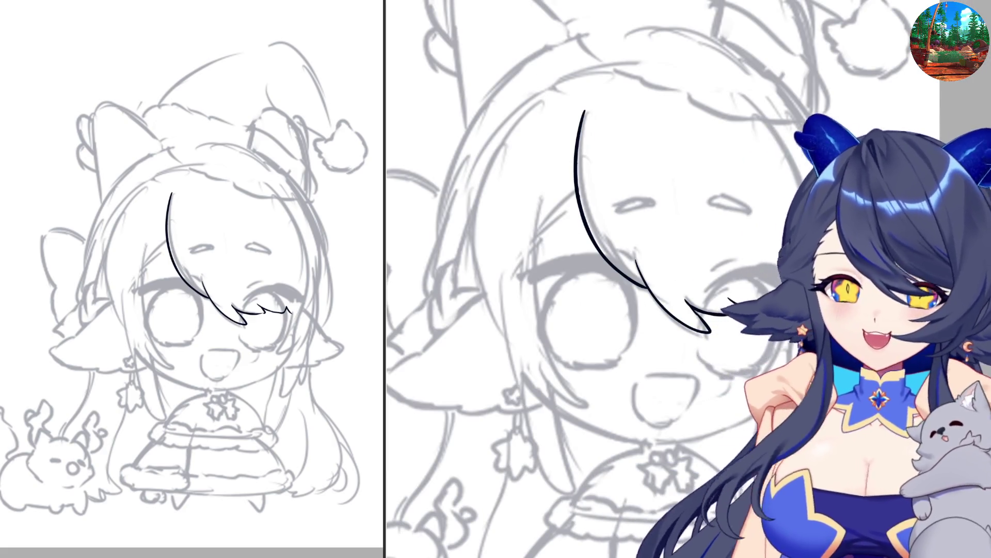
pyautogui.press('m')
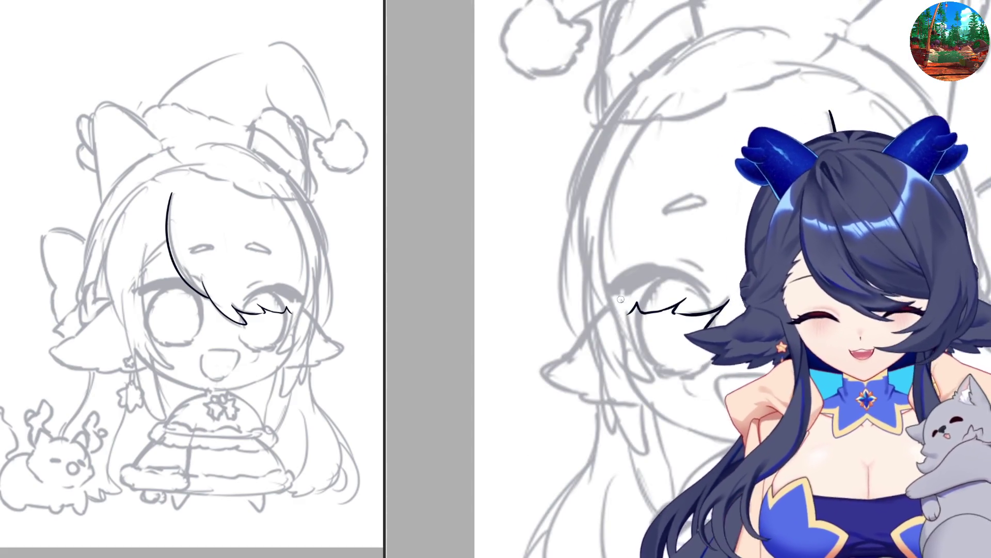
pyautogui.moveTo(616, 225); pyautogui.dragTo(625, 330)
pyautogui.hotkey('ctrl', 'z')
pyautogui.moveTo(618, 248)
pyautogui.mouseDown()
pyautogui.moveTo(653, 381)
pyautogui.moveTo(615, 356)
pyautogui.moveTo(652, 382)
pyautogui.mouseUp()
pyautogui.hotkey('ctrl', 'z')
pyautogui.hotkey('ctrl', 'z')
pyautogui.moveTo(613, 357); pyautogui.dragTo(657, 384)
pyautogui.hotkey('ctrl', 'z')
pyautogui.hotkey('ctrl', 'z')
pyautogui.moveTo(611, 353); pyautogui.dragTo(655, 385)
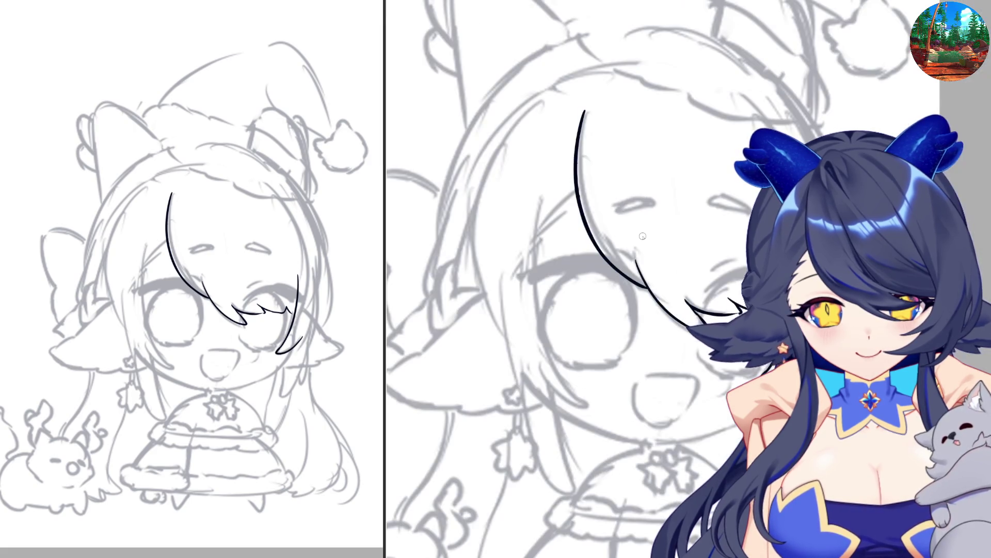
# Back in normal view, ink a hair arc across the top of the head and a crown line
pyautogui.press('m')
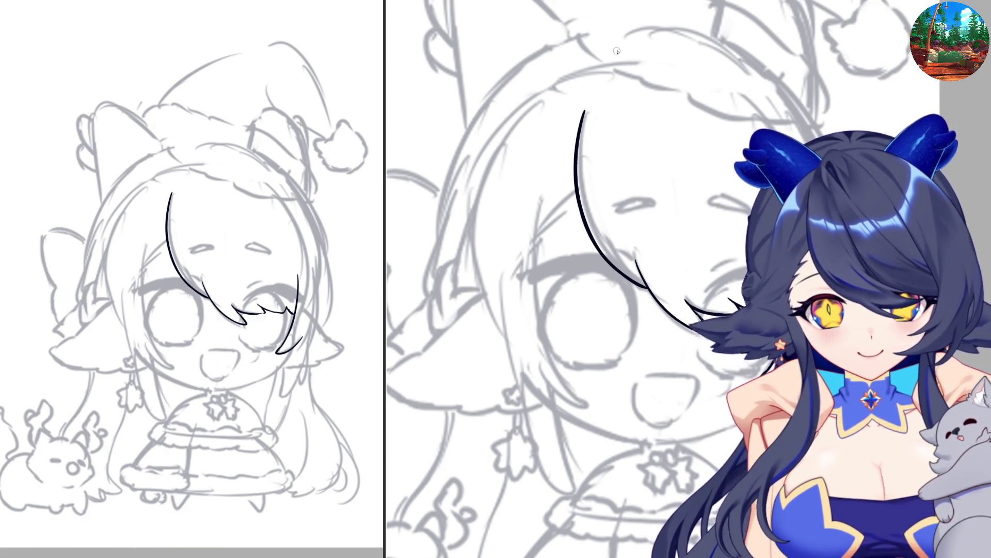
pyautogui.moveTo(615, 62); pyautogui.dragTo(692, 51)
pyautogui.moveTo(731, 85)
pyautogui.mouseDown()
pyautogui.moveTo(768, 130)
pyautogui.moveTo(799, 230)
pyautogui.mouseUp()
# Replace the crown strokes with a side hair strand and the hair outline beside the face
pyautogui.hotkey('ctrl', 'z')
pyautogui.hotkey('ctrl', 'z')
pyautogui.moveTo(777, 134); pyautogui.dragTo(800, 229)
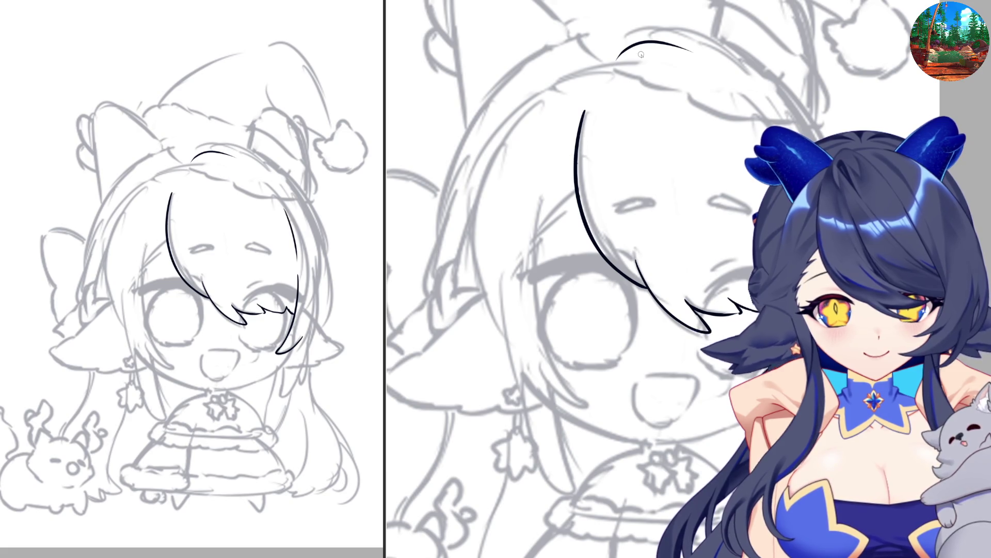
pyautogui.hotkey('ctrl', 'z')
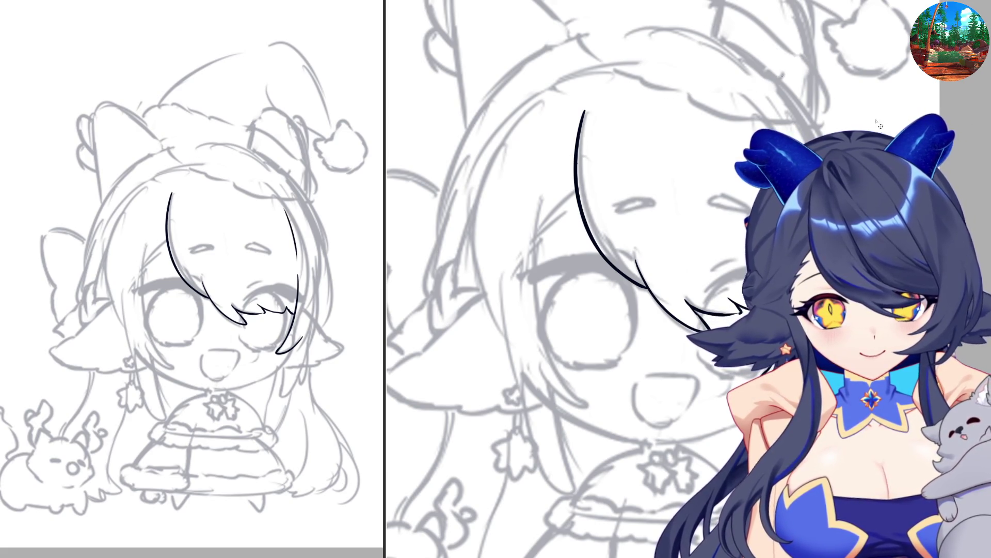
pyautogui.moveTo(836, 126); pyautogui.dragTo(870, 224)
# In a mirrored view, ink the long hair line beside the face, retrying until the curve fits
pyautogui.press('h')
pyautogui.moveTo(579, 200)
pyautogui.mouseDown()
pyautogui.moveTo(557, 304)
pyautogui.moveTo(577, 346)
pyautogui.mouseUp()
pyautogui.hotkey('ctrl', 'z')
pyautogui.moveTo(567, 219)
pyautogui.mouseDown()
pyautogui.moveTo(556, 300)
pyautogui.moveTo(589, 355)
pyautogui.mouseUp()
pyautogui.hotkey('ctrl', 'z')
pyautogui.moveTo(577, 196)
pyautogui.mouseDown()
pyautogui.moveTo(560, 323)
pyautogui.moveTo(597, 352)
pyautogui.mouseUp()
# Ink the strand hanging below the side hair line, trying several curves
pyautogui.moveTo(583, 316); pyautogui.dragTo(600, 382)
pyautogui.hotkey('ctrl', 'z')
pyautogui.hotkey('ctrl', 'z')
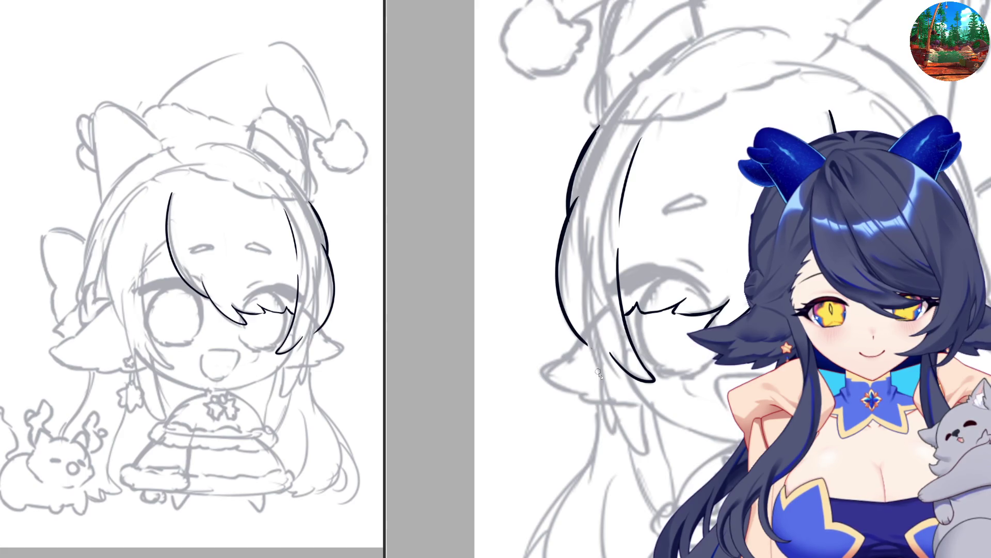
pyautogui.moveTo(582, 320); pyautogui.dragTo(617, 439)
pyautogui.hotkey('ctrl', 'z')
pyautogui.hotkey('ctrl', 'z')
pyautogui.moveTo(598, 372)
pyautogui.mouseDown()
pyautogui.moveTo(618, 436)
pyautogui.moveTo(617, 410)
pyautogui.mouseUp()
pyautogui.hotkey('ctrl', 'z')
pyautogui.moveTo(598, 364)
pyautogui.mouseDown()
pyautogui.moveTo(609, 431)
pyautogui.moveTo(620, 428)
pyautogui.moveTo(652, 457)
pyautogui.mouseUp()
pyautogui.hotkey('ctrl', 'z')
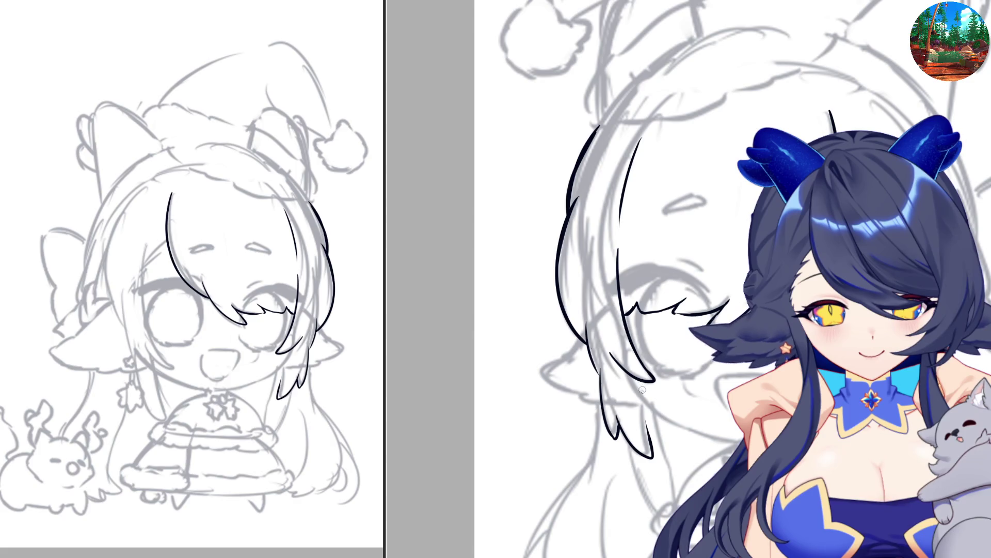
# Ink the hooked lower hair tip and a thin strand below it
pyautogui.moveTo(640, 395); pyautogui.dragTo(650, 429)
pyautogui.hotkey('ctrl', 'z')
pyautogui.moveTo(640, 394)
pyautogui.mouseDown()
pyautogui.moveTo(652, 420)
pyautogui.moveTo(643, 490)
pyautogui.mouseUp()
pyautogui.hotkey('ctrl', 'z')
pyautogui.moveTo(629, 439); pyautogui.dragTo(641, 490)
# In normal view, add several short strands beside the lower hair tip
pyautogui.press('h')
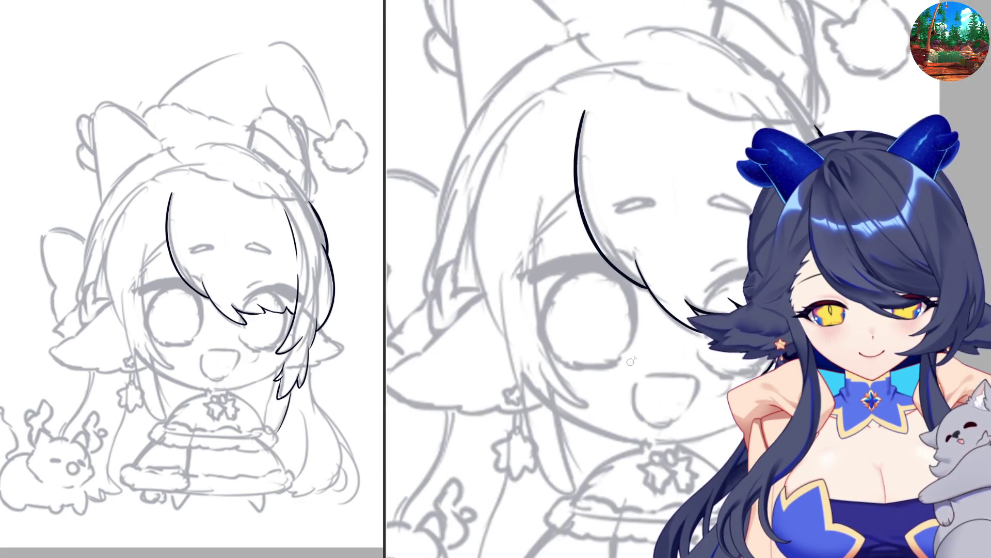
pyautogui.moveTo(766, 413); pyautogui.dragTo(748, 514)
pyautogui.moveTo(781, 451); pyautogui.dragTo(758, 512)
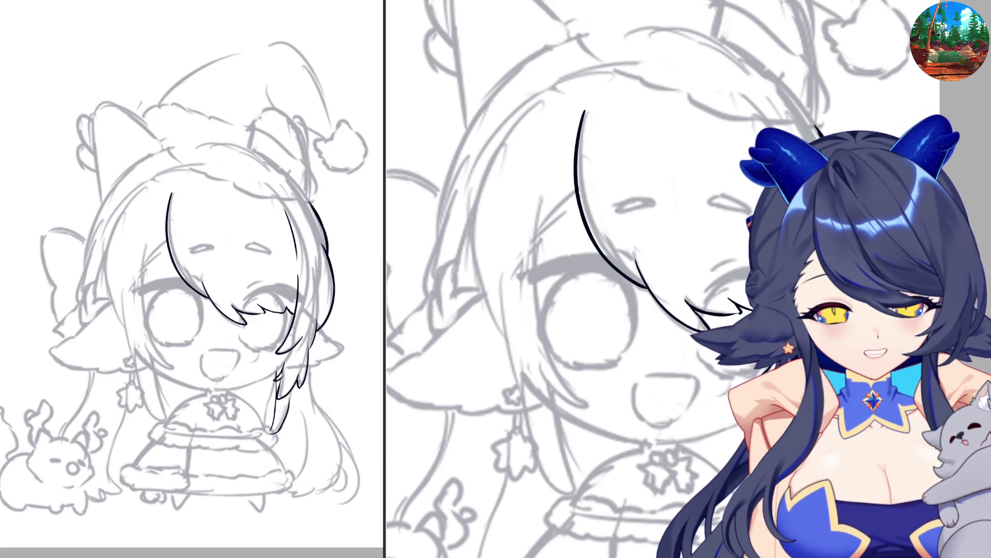
pyautogui.moveTo(769, 428)
pyautogui.mouseDown()
pyautogui.moveTo(768, 519)
pyautogui.moveTo(744, 528)
pyautogui.mouseUp()
pyautogui.hotkey('ctrl', 'z')
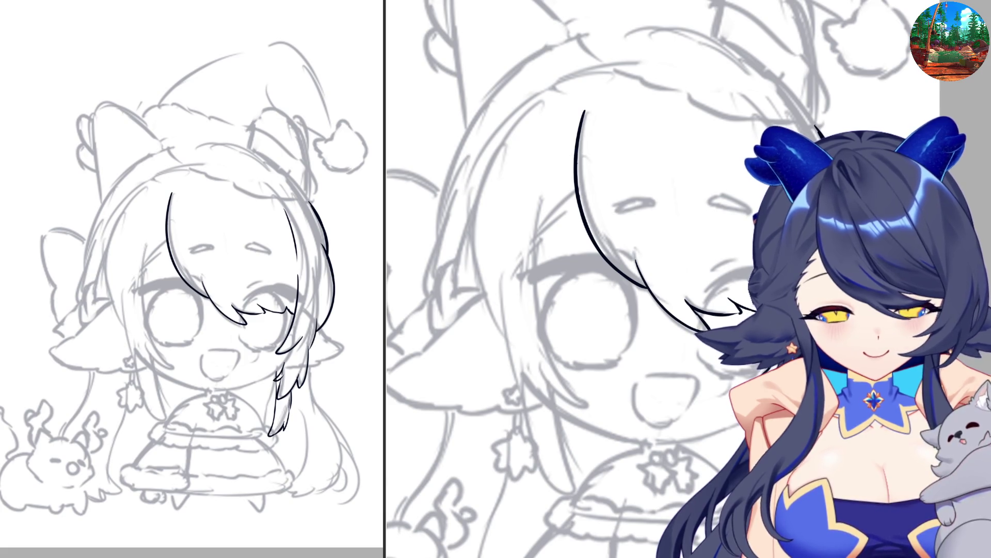
# In a mirrored view, ink a thick, long curved strand from the hair tip
pyautogui.press('h')
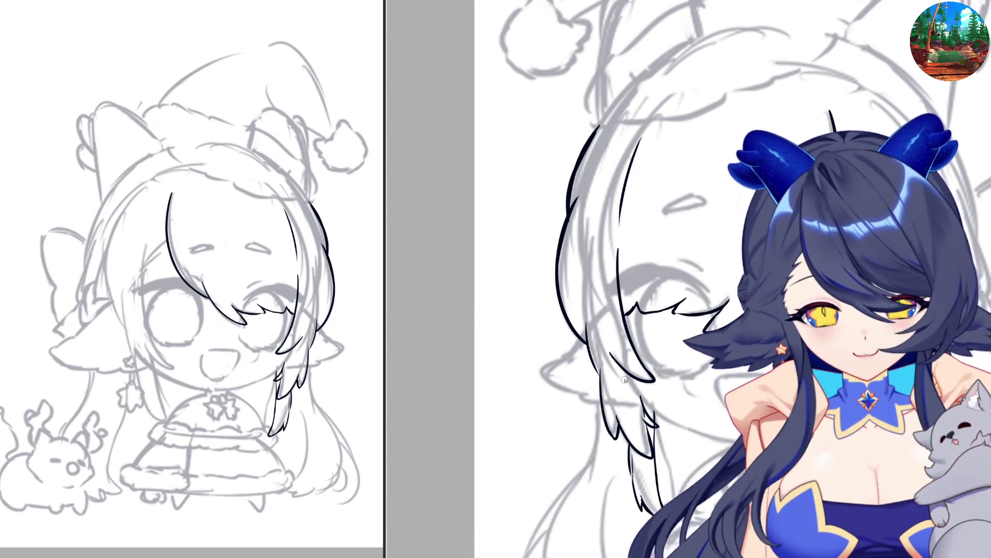
pyautogui.moveTo(628, 377); pyautogui.dragTo(709, 435)
pyautogui.moveTo(656, 413); pyautogui.dragTo(733, 438)
# Ink the jawline joining the chin
pyautogui.press('h')
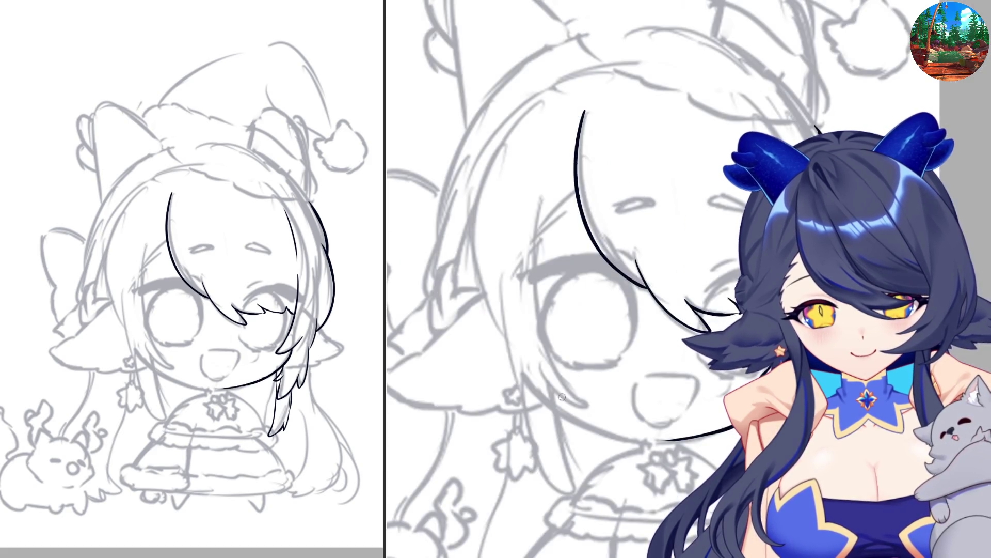
pyautogui.moveTo(561, 411); pyautogui.dragTo(613, 434)
pyautogui.hotkey('ctrl', 'z')
pyautogui.moveTo(554, 407); pyautogui.dragTo(643, 441)
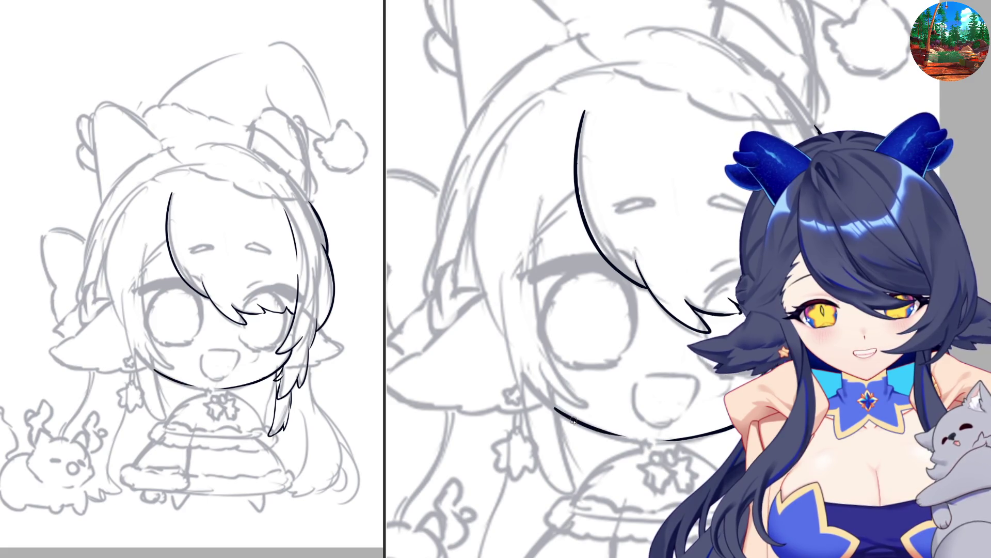
# Ink the outline of the open mouth
pyautogui.press('h')
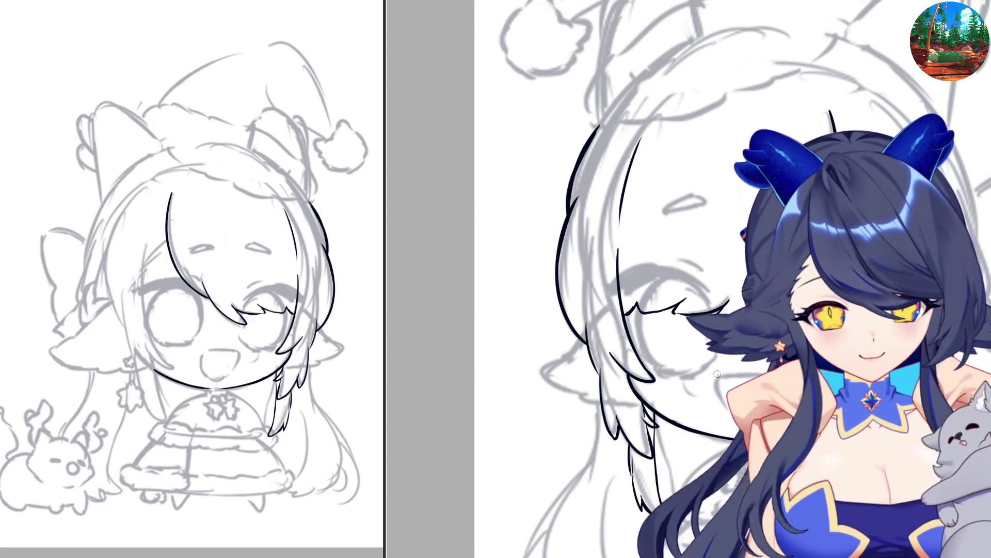
pyautogui.moveTo(720, 374); pyautogui.dragTo(790, 378)
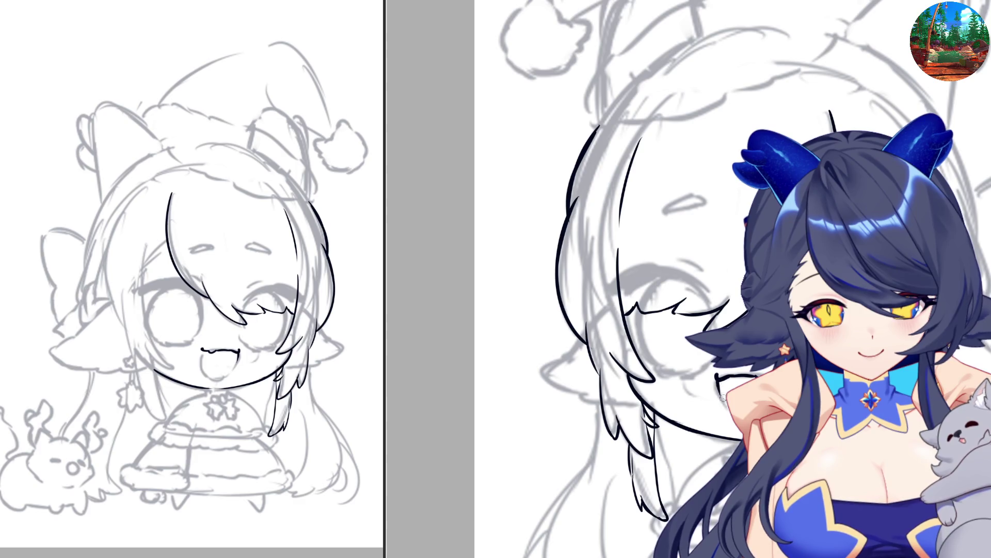
pyautogui.moveTo(717, 378); pyautogui.dragTo(723, 405)
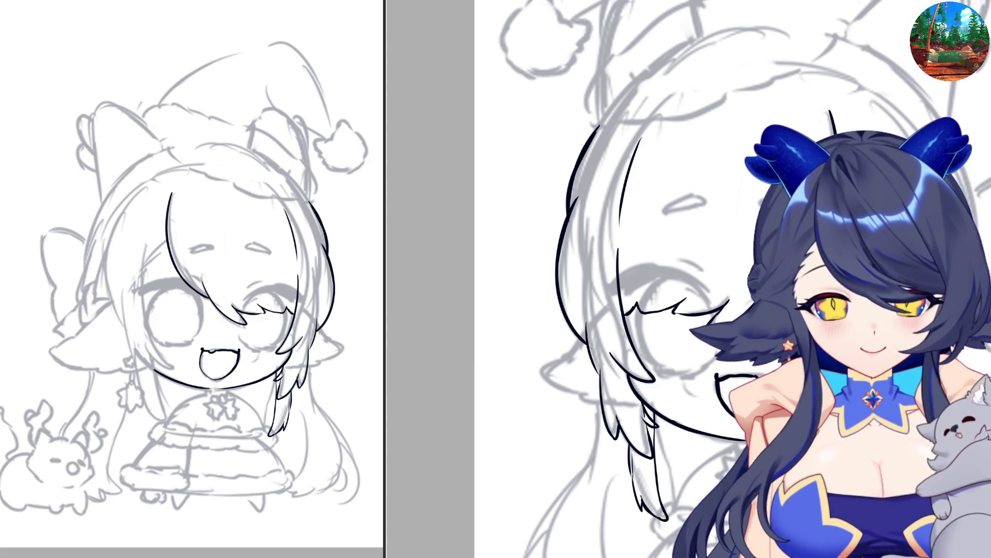
pyautogui.press('h')
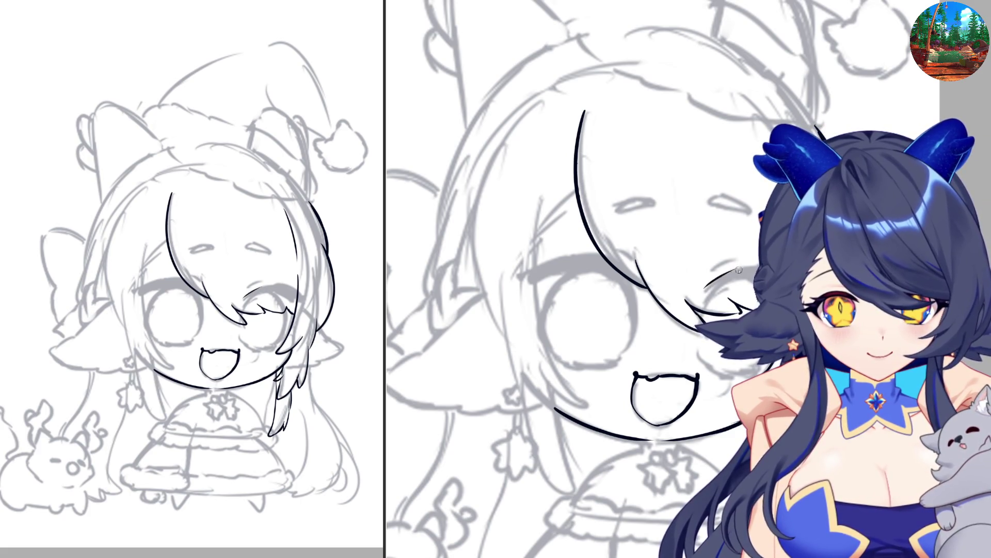
pyautogui.moveTo(705, 288); pyautogui.dragTo(752, 265)
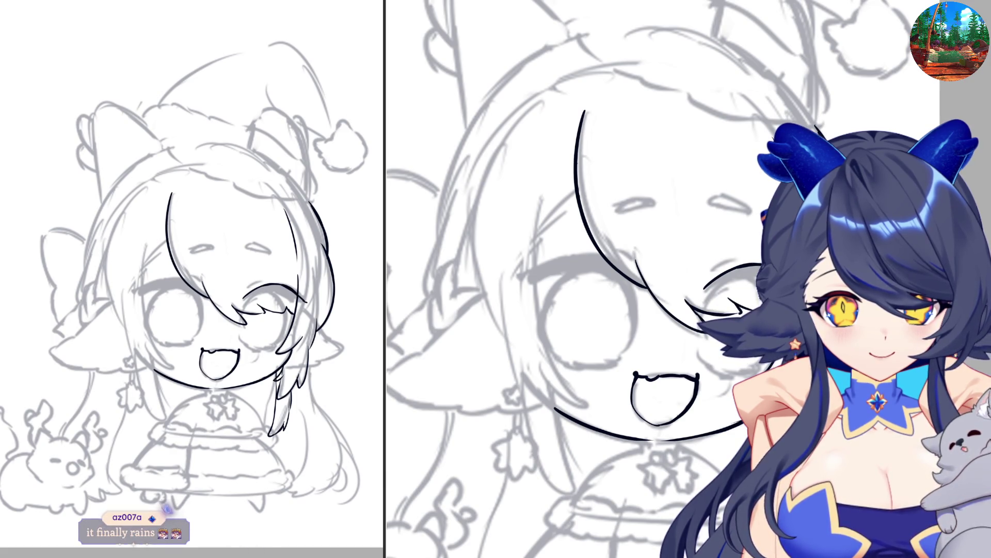
pyautogui.press('h')
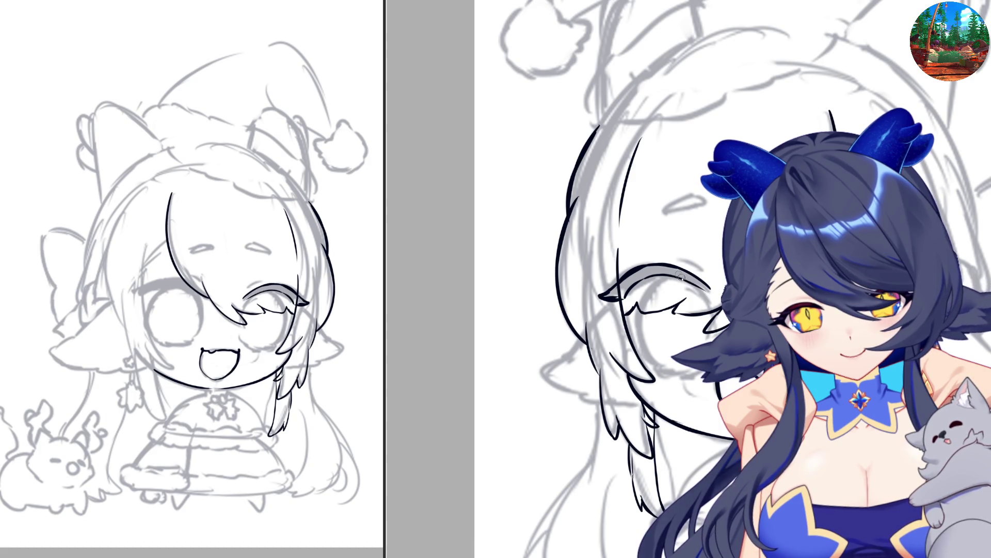
# Ink the thick closed-eye lash over the right eye, with an end mark and thickened top
pyautogui.moveTo(709, 288)
pyautogui.mouseDown()
pyautogui.moveTo(636, 271)
pyautogui.moveTo(603, 296)
pyautogui.mouseUp()
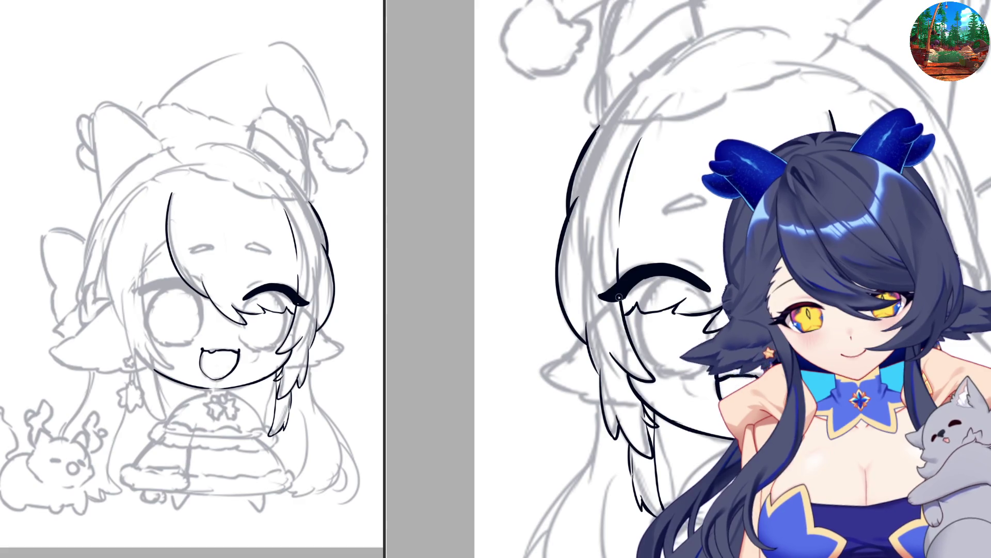
pyautogui.moveTo(608, 275); pyautogui.dragTo(621, 279)
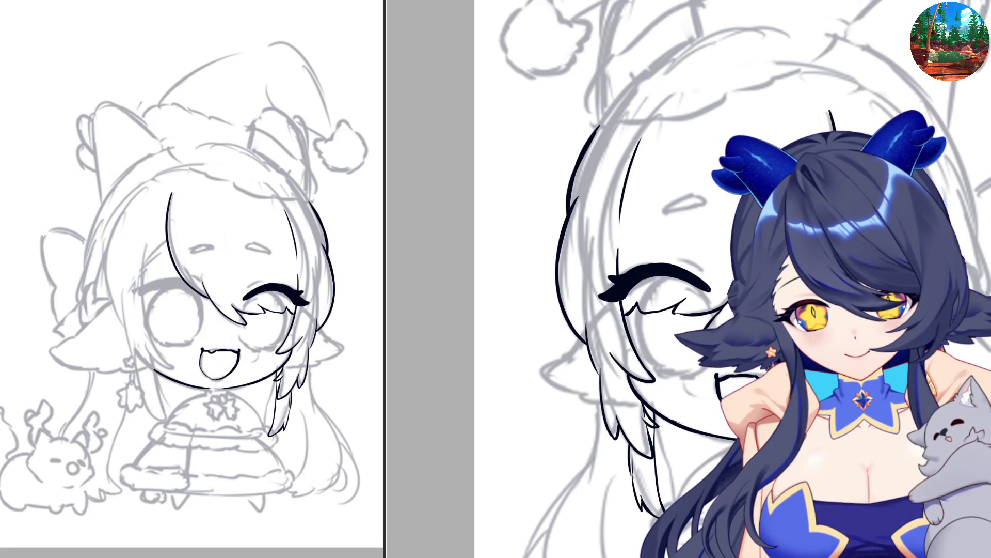
pyautogui.moveTo(643, 264); pyautogui.dragTo(690, 268)
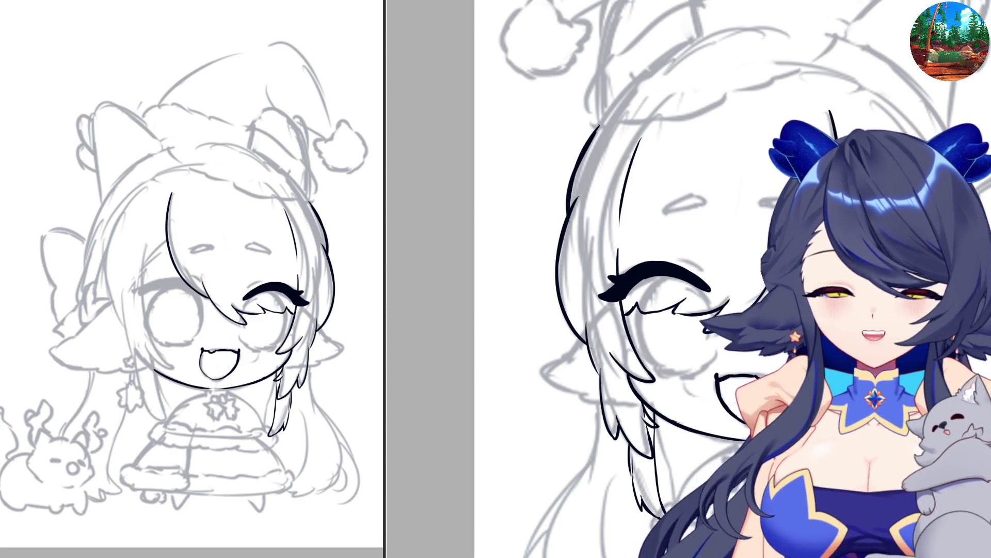
pyautogui.scroll(-3, 688, 279)
# Ink a downward hair outline stroke and a short stroke near the eye
pyautogui.press('h')
pyautogui.moveTo(559, 292)
pyautogui.mouseDown()
pyautogui.moveTo(563, 342)
pyautogui.moveTo(586, 383)
pyautogui.mouseUp()
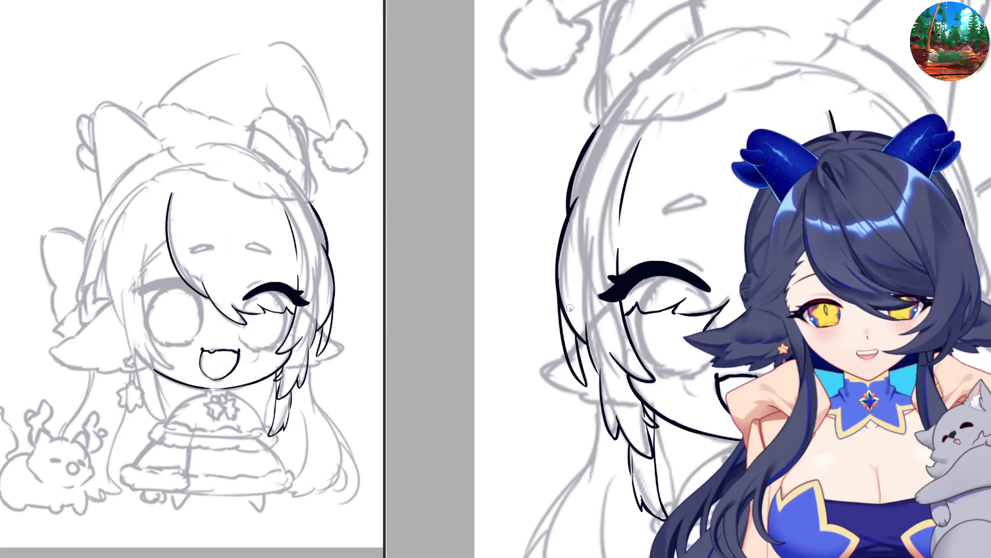
pyautogui.press('h')
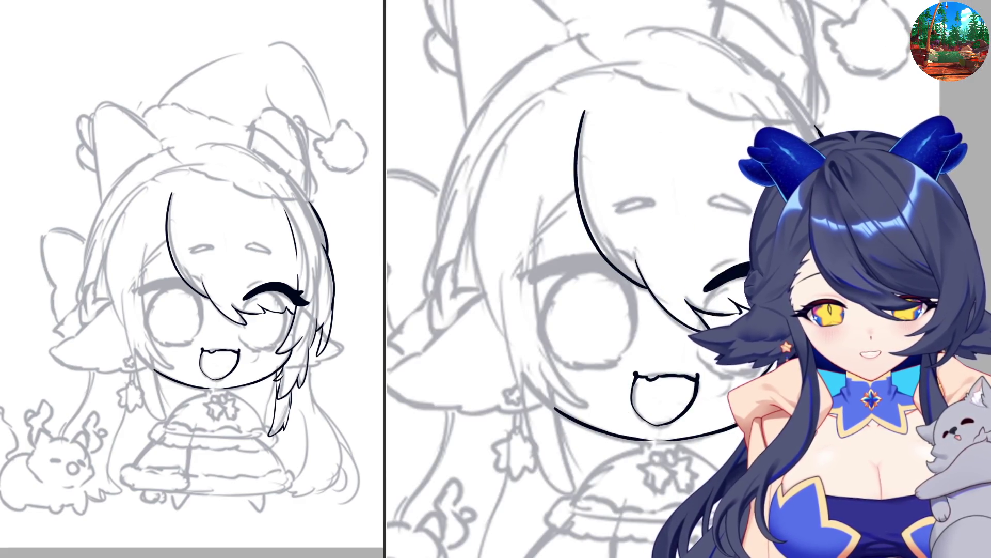
pyautogui.press('h')
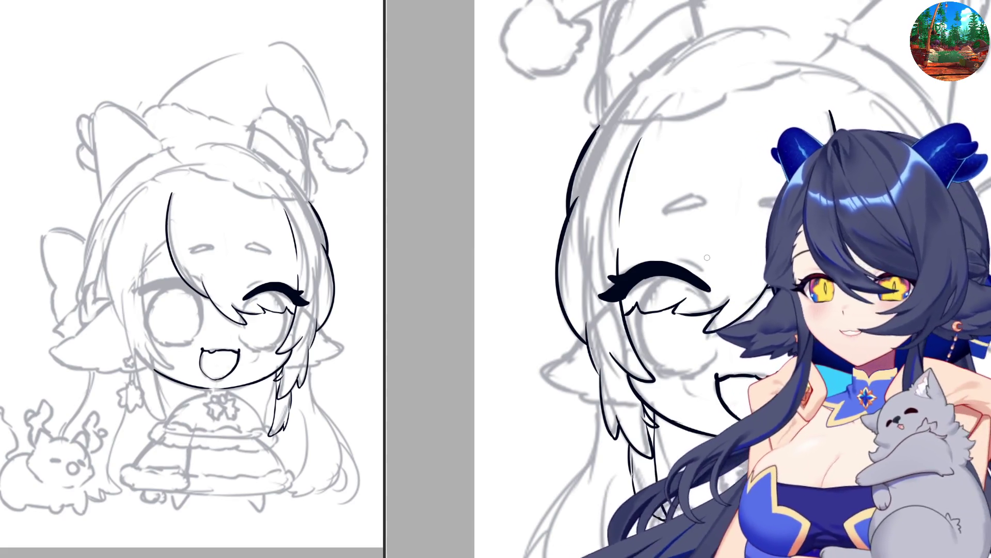
pyautogui.press('h')
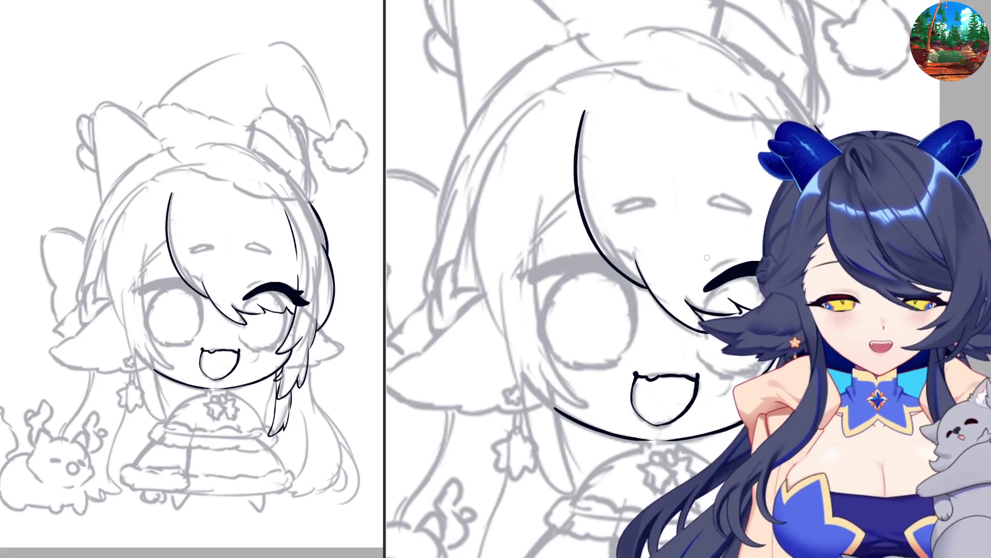
pyautogui.moveTo(836, 344); pyautogui.dragTo(872, 370)
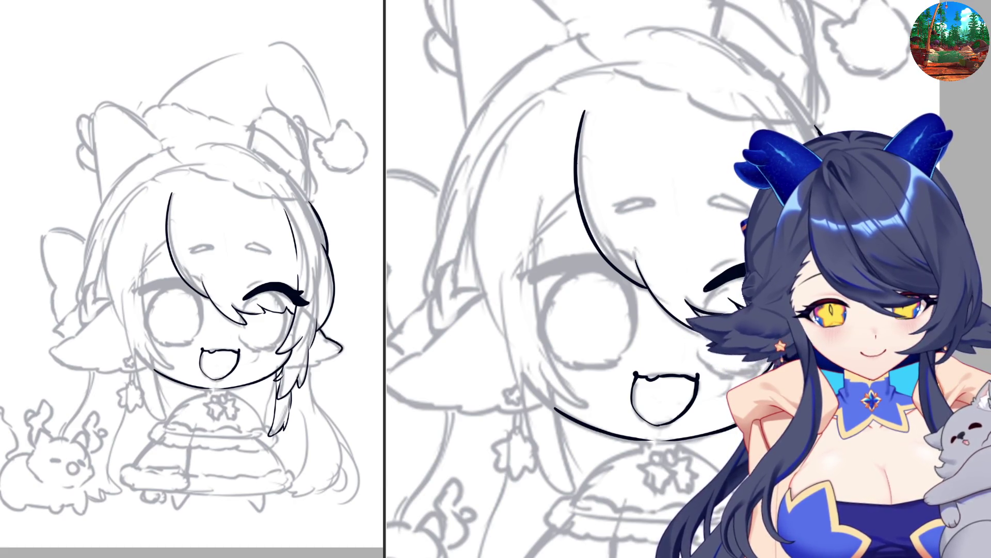
# Ink the ear outline and a hair stroke below the right eye
pyautogui.press('h')
pyautogui.moveTo(543, 371); pyautogui.dragTo(602, 403)
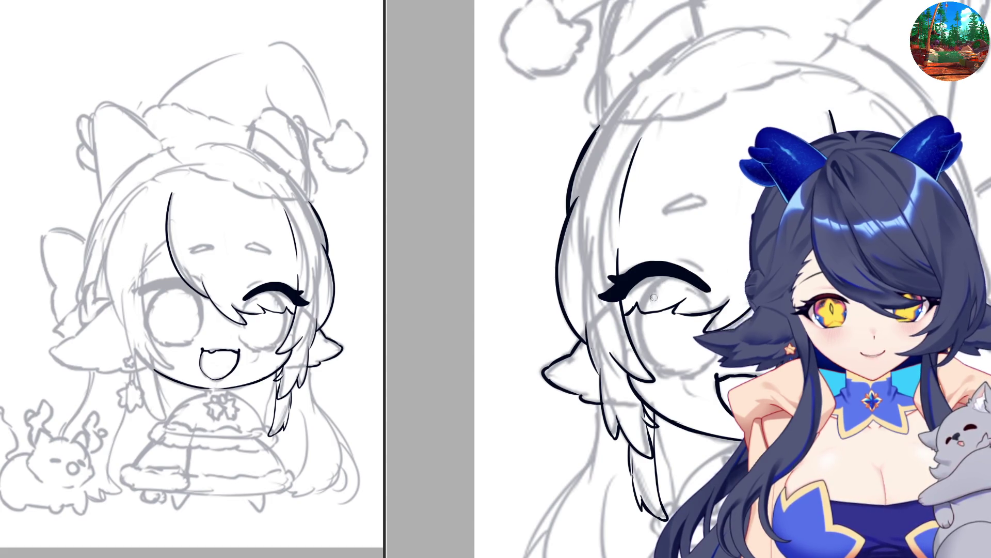
pyautogui.moveTo(653, 281); pyautogui.dragTo(639, 336)
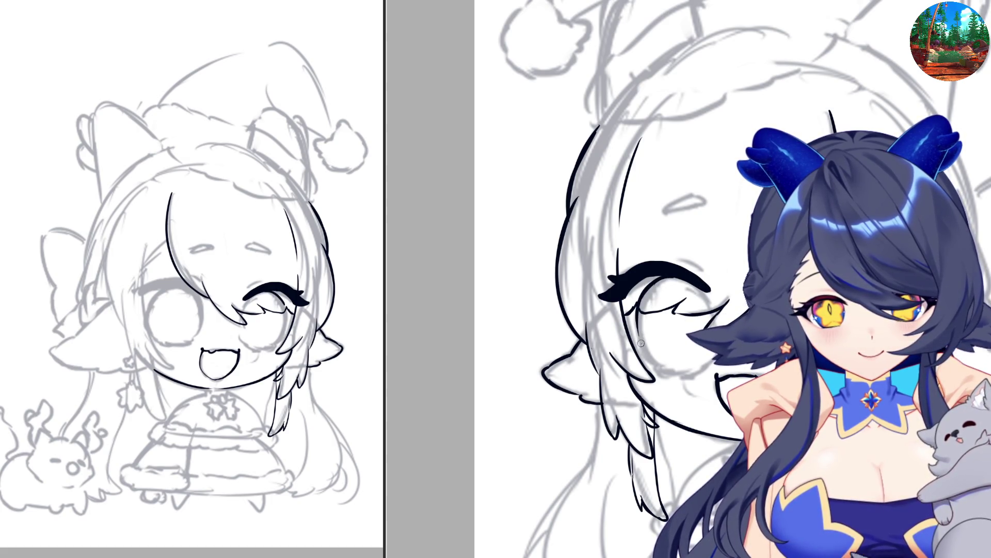
# Retry the hair stroke below the right eye several times, leaving it removed
pyautogui.hotkey('ctrl', 'z')
pyautogui.moveTo(653, 281); pyautogui.dragTo(640, 344)
pyautogui.hotkey('ctrl', 'z')
pyautogui.moveTo(641, 310); pyautogui.dragTo(642, 354)
pyautogui.hotkey('ctrl', 'z')
pyautogui.hotkey('ctrl', 'z')
pyautogui.hotkey('ctrl', 'z')
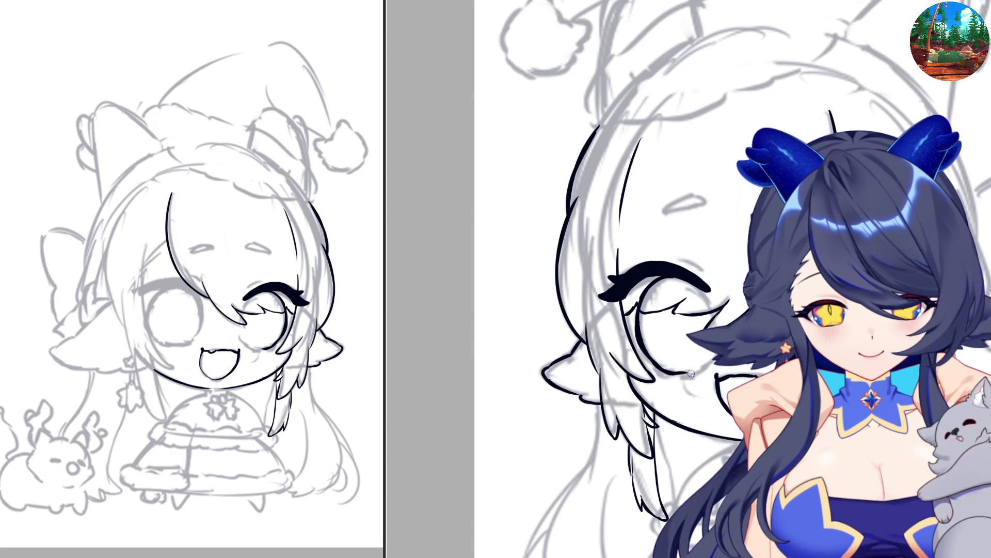
# Extend the right eye's outline downward, then start the upper lash above the left eye
pyautogui.moveTo(703, 290); pyautogui.dragTo(712, 316)
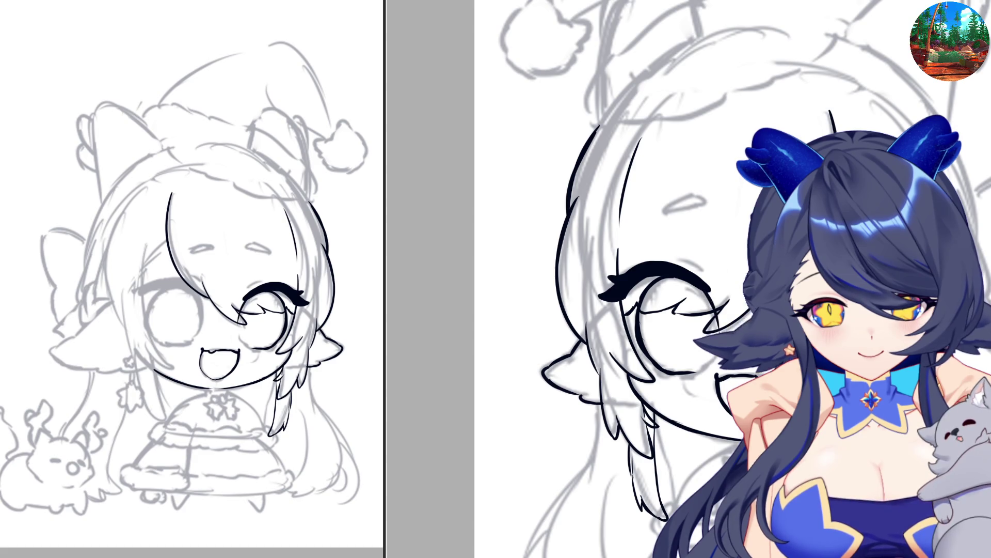
pyautogui.moveTo(708, 361)
pyautogui.mouseDown()
pyautogui.moveTo(718, 331)
pyautogui.moveTo(696, 370)
pyautogui.moveTo(716, 356)
pyautogui.mouseUp()
pyautogui.hotkey('ctrl', 'z')
pyautogui.hotkey('ctrl', 'z')
pyautogui.hscroll(-3, 594, 279)
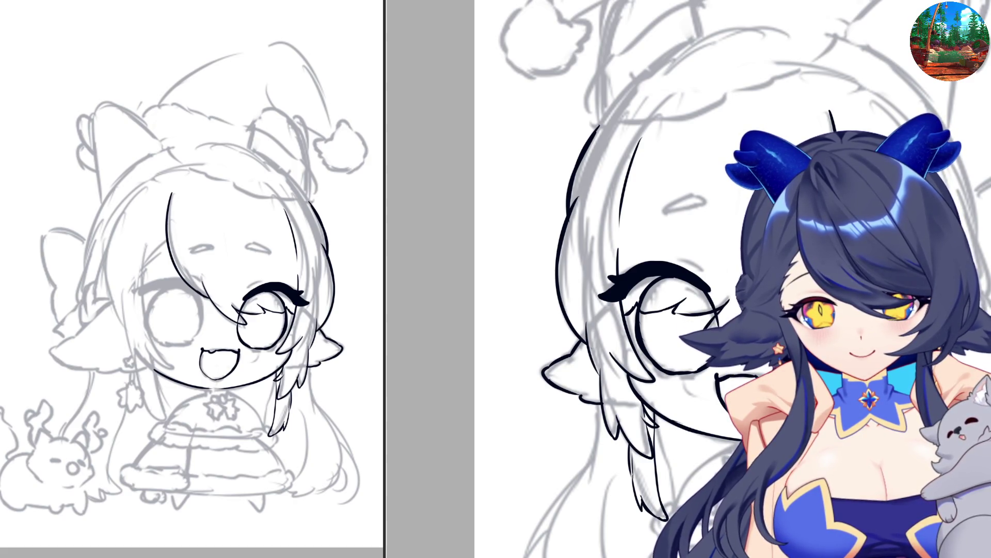
pyautogui.moveTo(166, 282)
pyautogui.mouseDown()
pyautogui.moveTo(186, 279)
pyautogui.moveTo(131, 302)
pyautogui.mouseUp()
# Ink the left eye's thickened upper eyelid with its outer tip, then the circle's lower edge
pyautogui.hotkey('ctrl', 'z')
pyautogui.press('h')
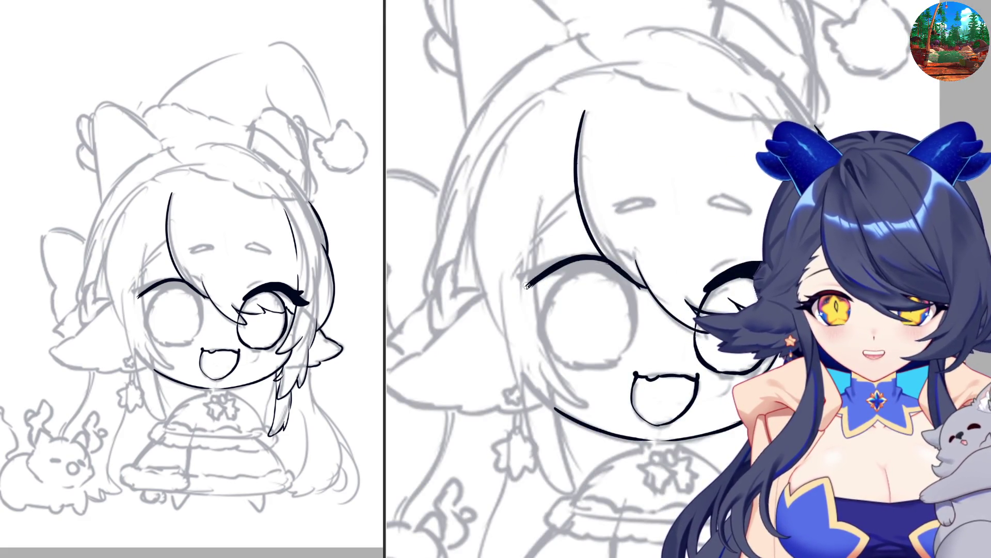
pyautogui.moveTo(532, 284)
pyautogui.mouseDown()
pyautogui.moveTo(515, 292)
pyautogui.moveTo(571, 275)
pyautogui.mouseUp()
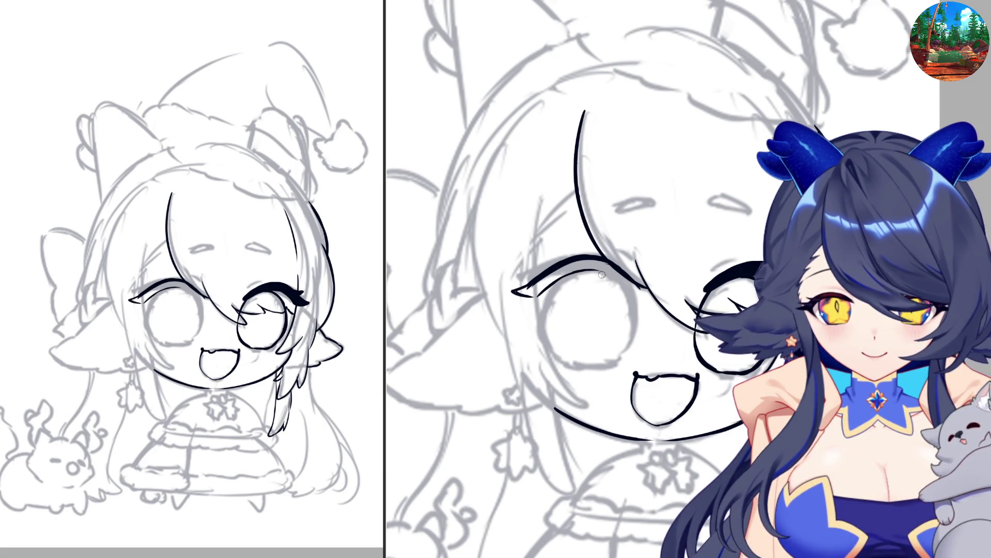
pyautogui.moveTo(618, 274); pyautogui.dragTo(639, 288)
pyautogui.press('h')
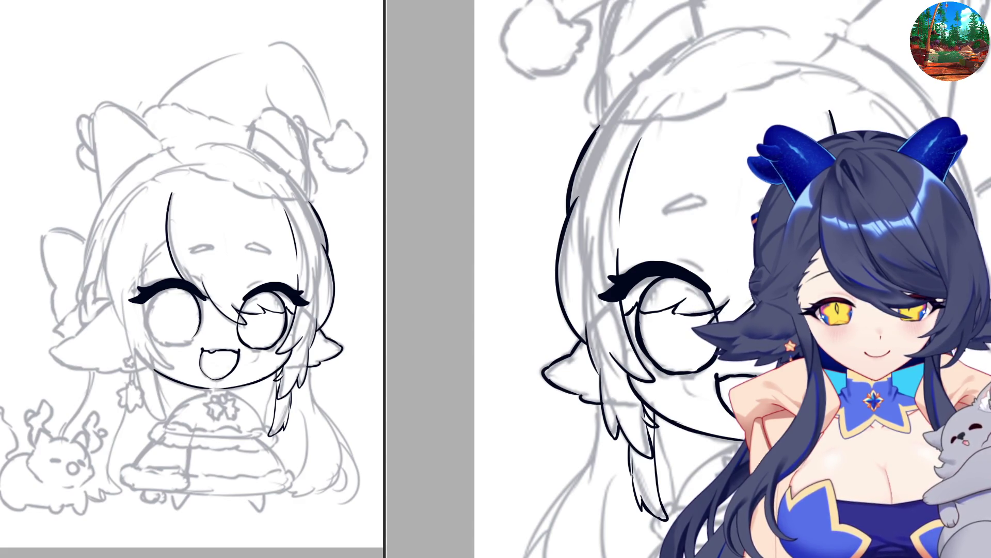
pyautogui.moveTo(182, 343); pyautogui.dragTo(196, 334)
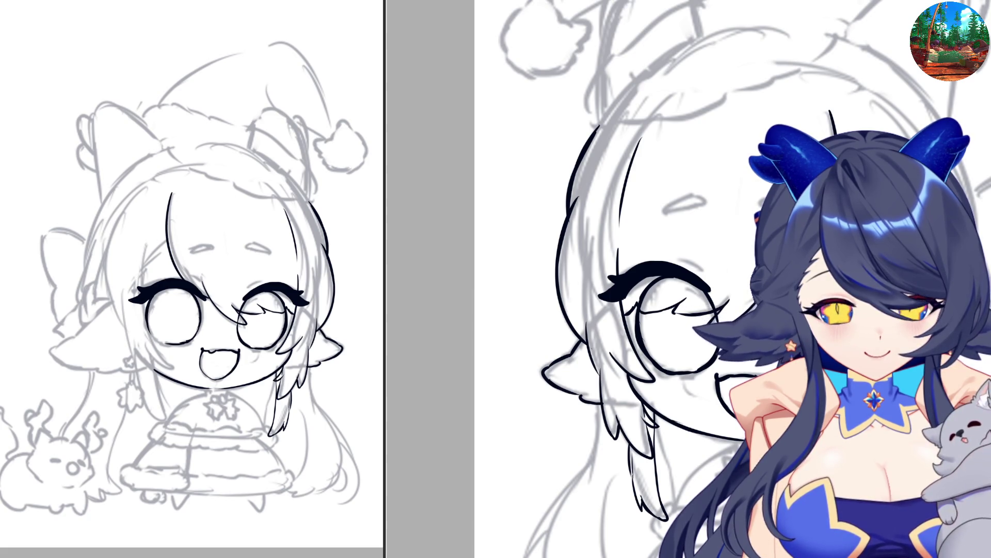
pyautogui.moveTo(648, 369); pyautogui.dragTo(561, 359)
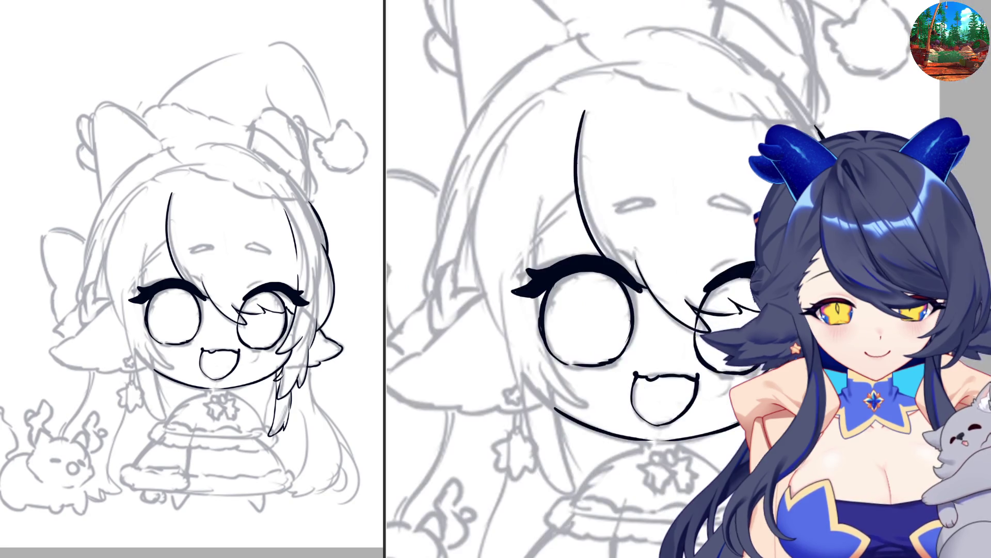
# Try inking the left eye's lower outline, undoing the attempts
pyautogui.moveTo(542, 291)
pyautogui.mouseDown()
pyautogui.moveTo(540, 342)
pyautogui.moveTo(583, 368)
pyautogui.mouseUp()
pyautogui.hotkey('ctrl', 'z')
pyautogui.hotkey('ctrl', 'z')
pyautogui.moveTo(545, 339)
pyautogui.mouseDown()
pyautogui.moveTo(581, 367)
pyautogui.moveTo(614, 365)
pyautogui.mouseUp()
pyautogui.hotkey('ctrl', 'z')
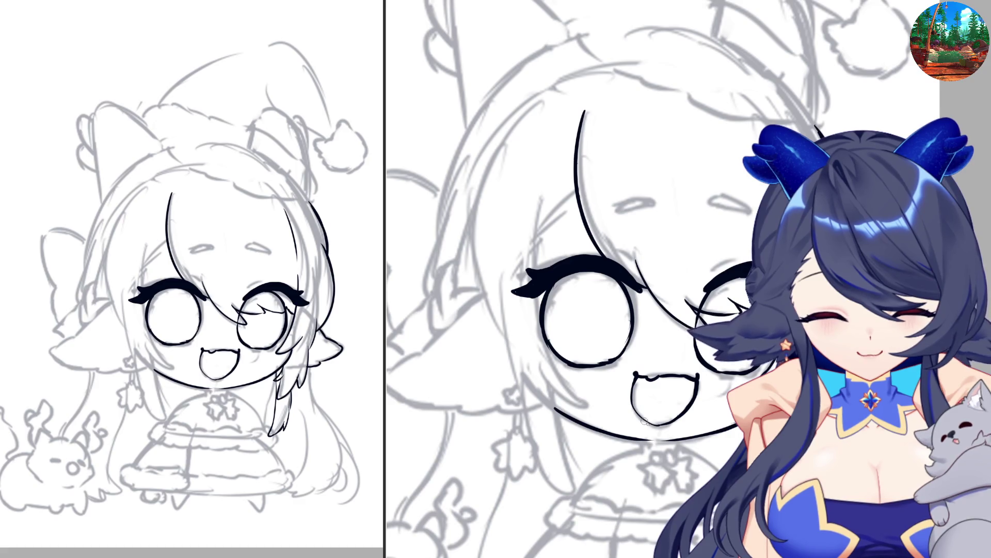
pyautogui.press('h')
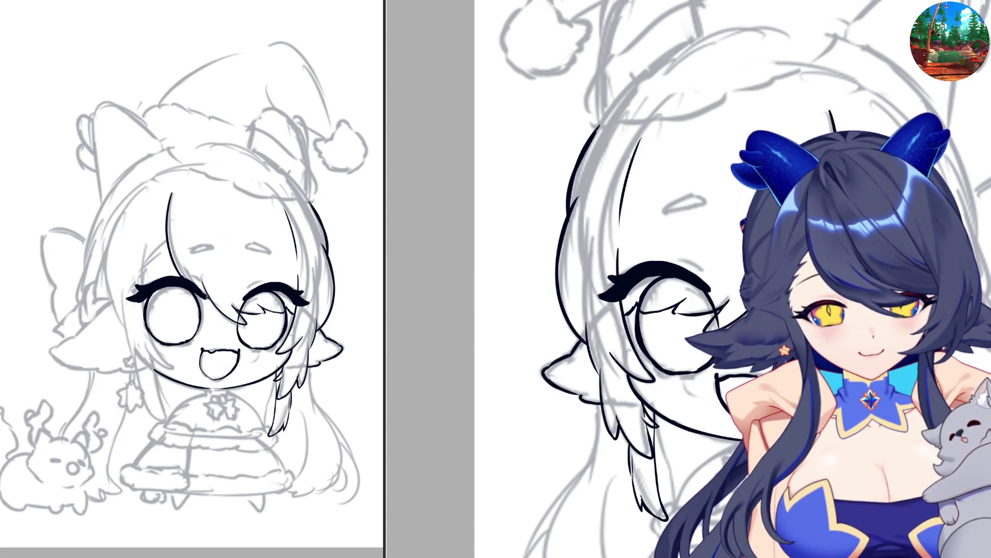
# Add short hair strands above the left eye and try a strand to its left
pyautogui.moveTo(168, 245); pyautogui.dragTo(145, 262)
pyautogui.hotkey('ctrl', 'z')
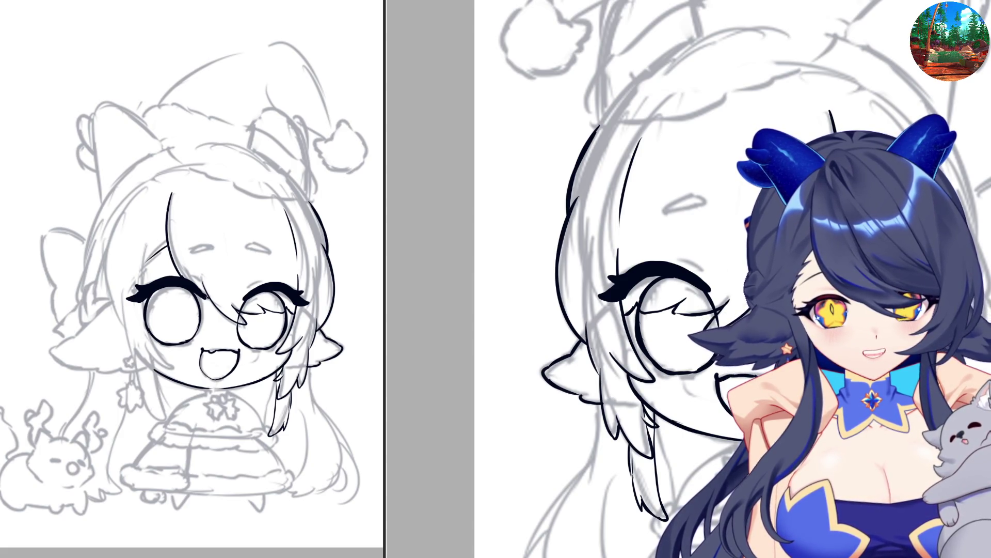
pyautogui.moveTo(655, 233)
pyautogui.mouseDown()
pyautogui.moveTo(628, 258)
pyautogui.moveTo(628, 275)
pyautogui.mouseUp()
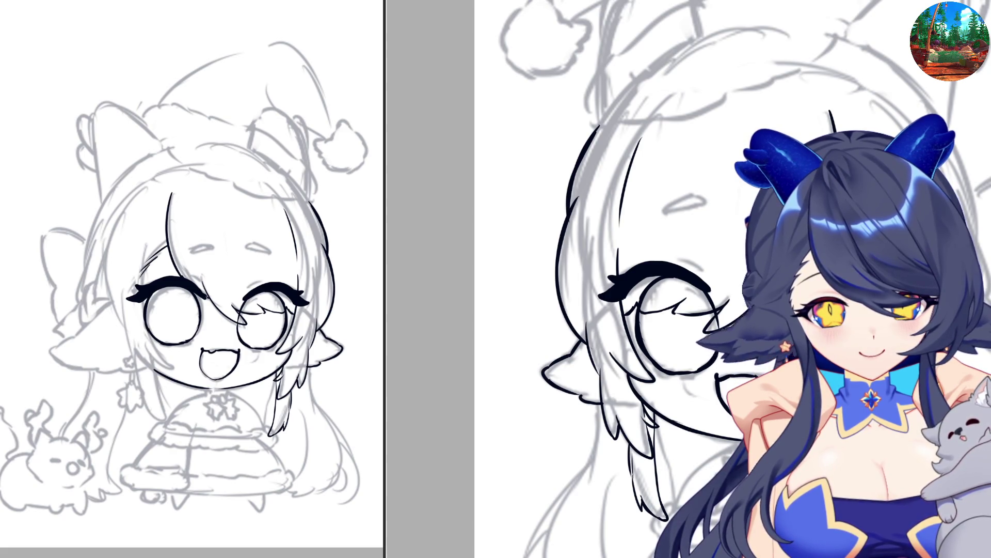
pyautogui.scroll(1, 632, 248)
pyautogui.moveTo(547, 197)
pyautogui.mouseDown()
pyautogui.moveTo(535, 264)
pyautogui.moveTo(551, 362)
pyautogui.moveTo(586, 405)
pyautogui.mouseUp()
pyautogui.hotkey('ctrl', 'z')
pyautogui.hotkey('ctrl', 'z')
pyautogui.moveTo(540, 338)
pyautogui.mouseDown()
pyautogui.moveTo(581, 408)
pyautogui.moveTo(661, 399)
pyautogui.mouseUp()
pyautogui.hotkey('ctrl', 'z')
pyautogui.hotkey('ctrl', 'z')
pyautogui.hotkey('ctrl', 'z')
pyautogui.hotkey('ctrl', 'z')
pyautogui.hotkey('ctrl', 'z')
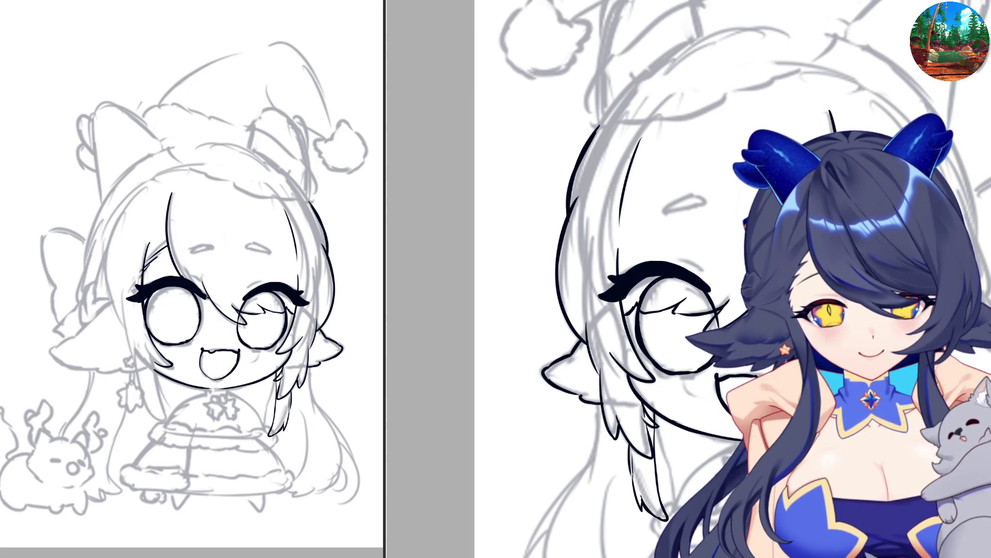
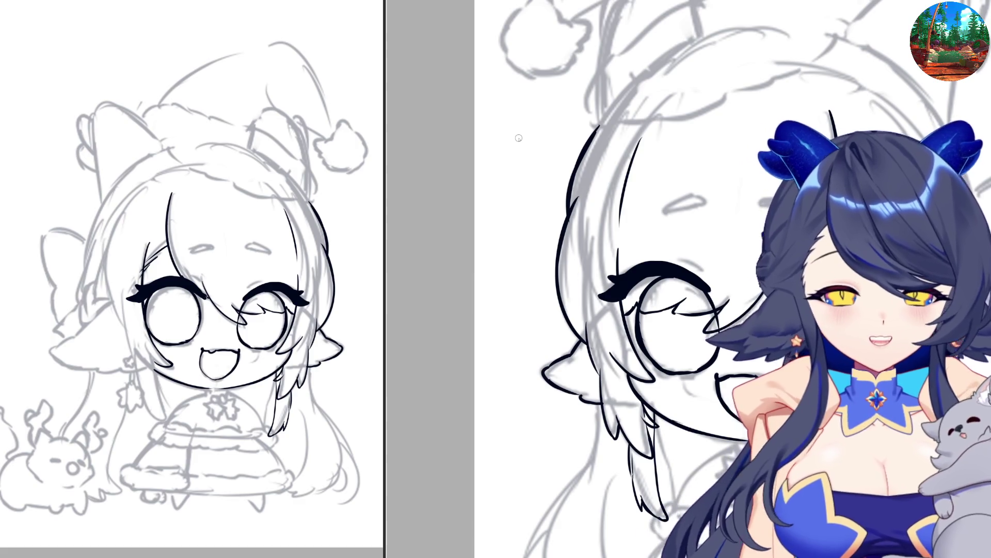
# Ink the left face contour from cheek to temple, redrawing strokes that came out wrong
pyautogui.moveTo(156, 371)
pyautogui.mouseDown()
pyautogui.moveTo(170, 408)
pyautogui.moveTo(164, 427)
pyautogui.mouseUp()
pyautogui.hotkey('ctrl', 'z')
pyautogui.hotkey('ctrl', 'z')
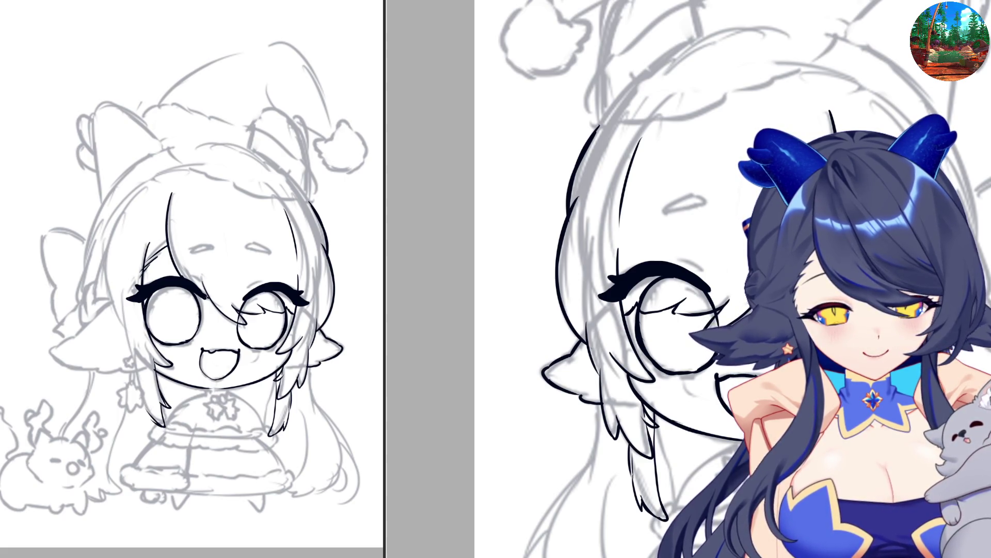
pyautogui.moveTo(141, 384); pyautogui.dragTo(155, 421)
pyautogui.moveTo(136, 366); pyautogui.dragTo(146, 409)
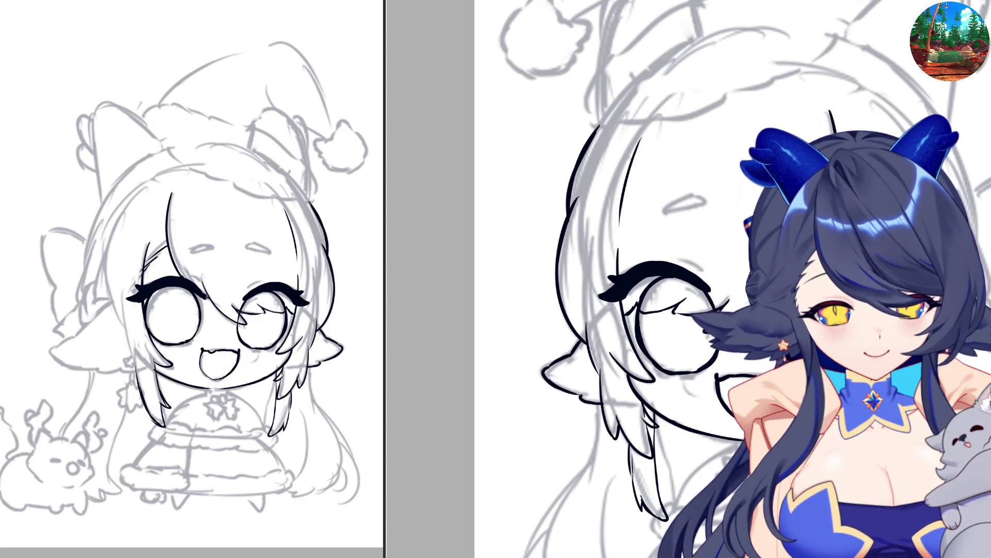
pyautogui.moveTo(126, 259); pyautogui.dragTo(124, 338)
pyautogui.hotkey('ctrl', 'z')
pyautogui.hotkey('ctrl', 'z')
pyautogui.moveTo(126, 262); pyautogui.dragTo(136, 368)
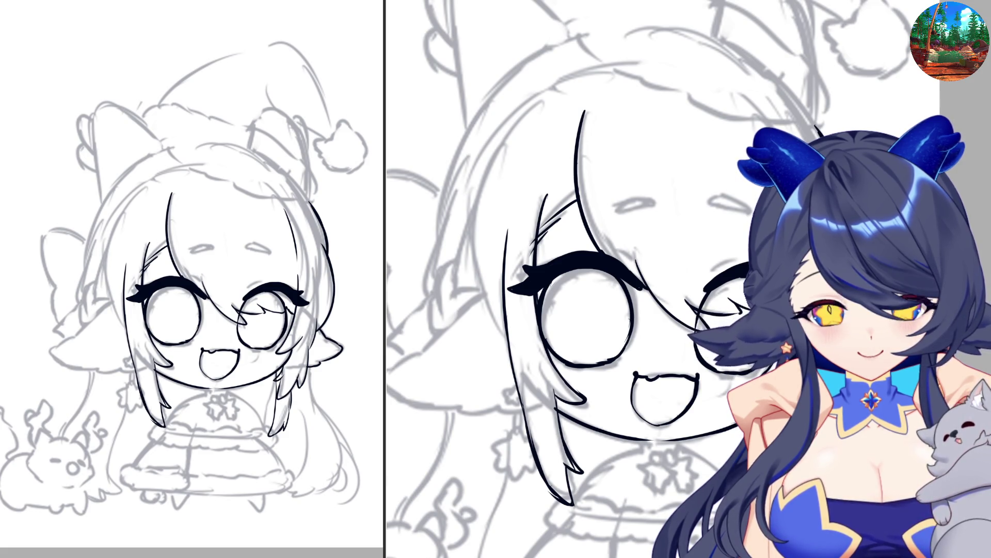
# With the view mirrored, ink the hair strands beside the left cheek and below the ear
pyautogui.press('h')
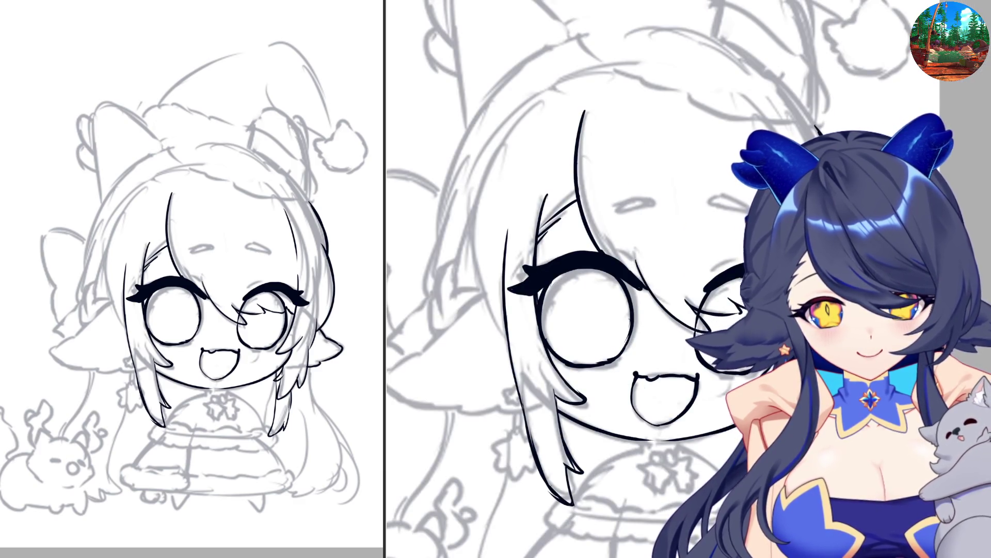
pyautogui.moveTo(120, 298); pyautogui.dragTo(92, 322)
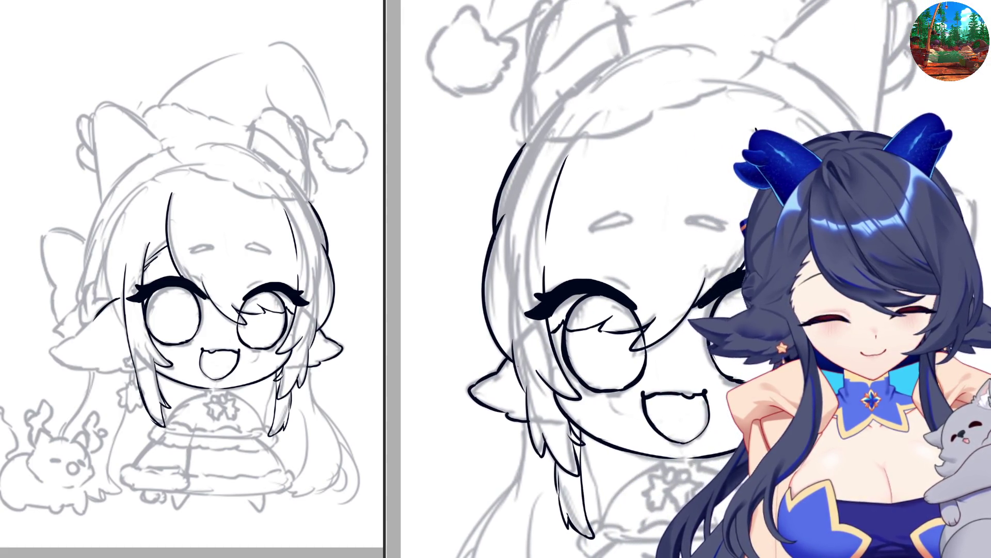
pyautogui.moveTo(136, 369); pyautogui.dragTo(115, 375)
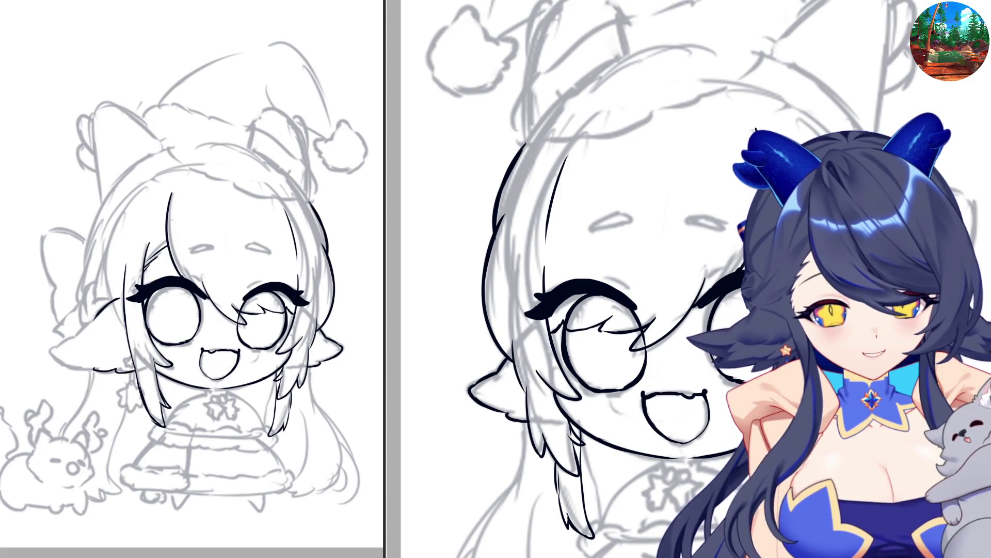
pyautogui.moveTo(118, 369); pyautogui.dragTo(68, 368)
pyautogui.hotkey('ctrl', 'z')
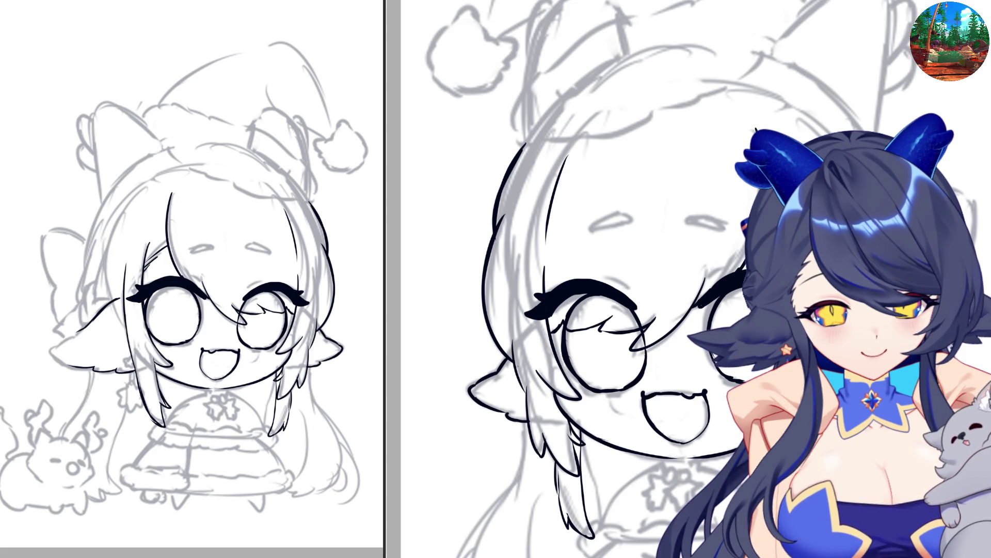
pyautogui.moveTo(86, 327); pyautogui.dragTo(59, 345)
# Zoom in on the left ear, trace its tip, and undo the strokes along its lower edge
pyautogui.click(55, 352)
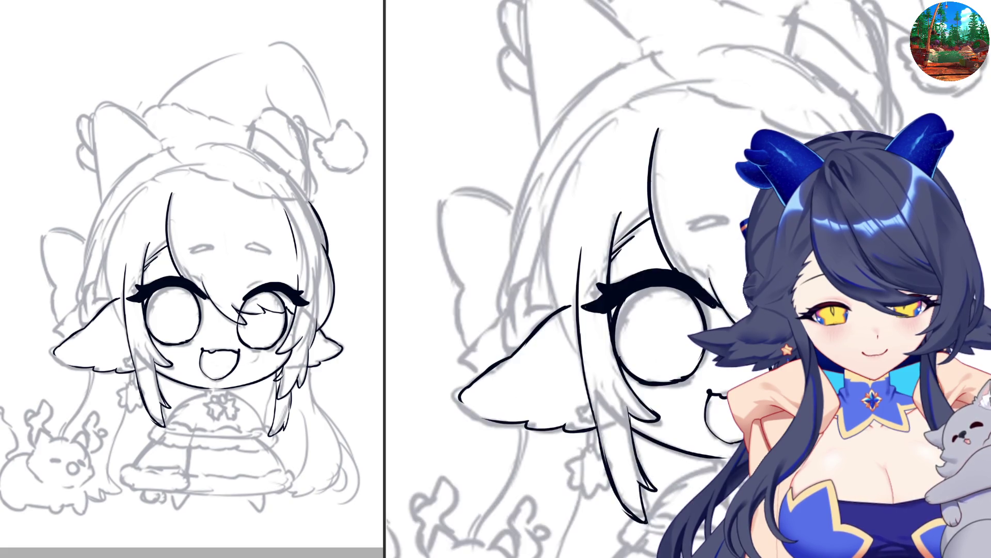
pyautogui.moveTo(465, 387)
pyautogui.mouseDown()
pyautogui.moveTo(461, 400)
pyautogui.moveTo(515, 424)
pyautogui.mouseUp()
pyautogui.hotkey('ctrl', 'z')
pyautogui.hotkey('ctrl', 'z')
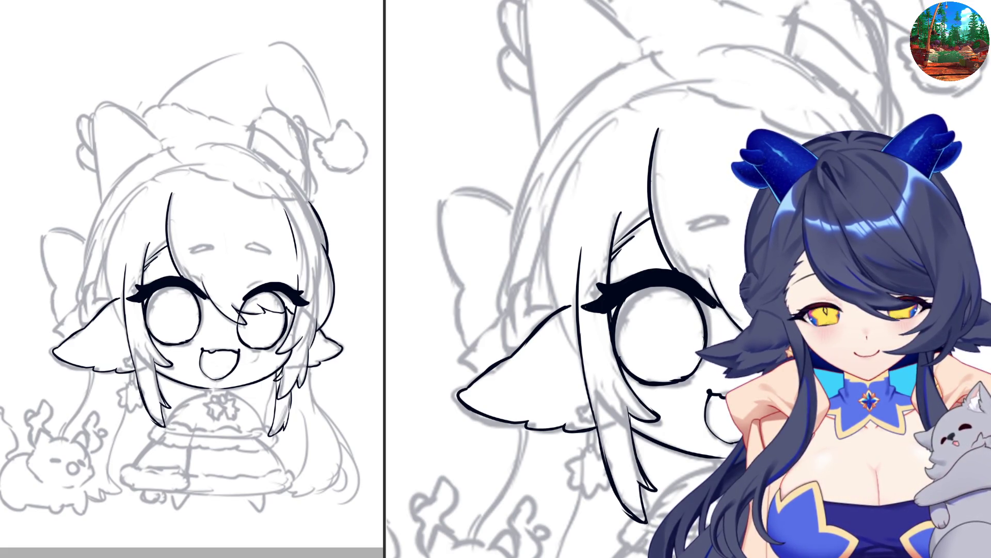
pyautogui.scroll(-2, 558, 310)
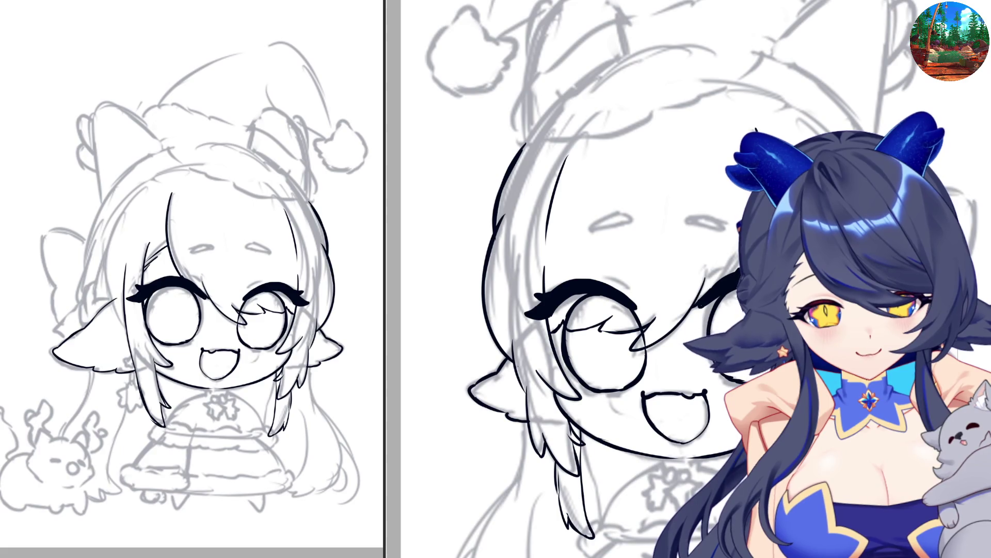
pyautogui.hotkey('ctrl', 'z')
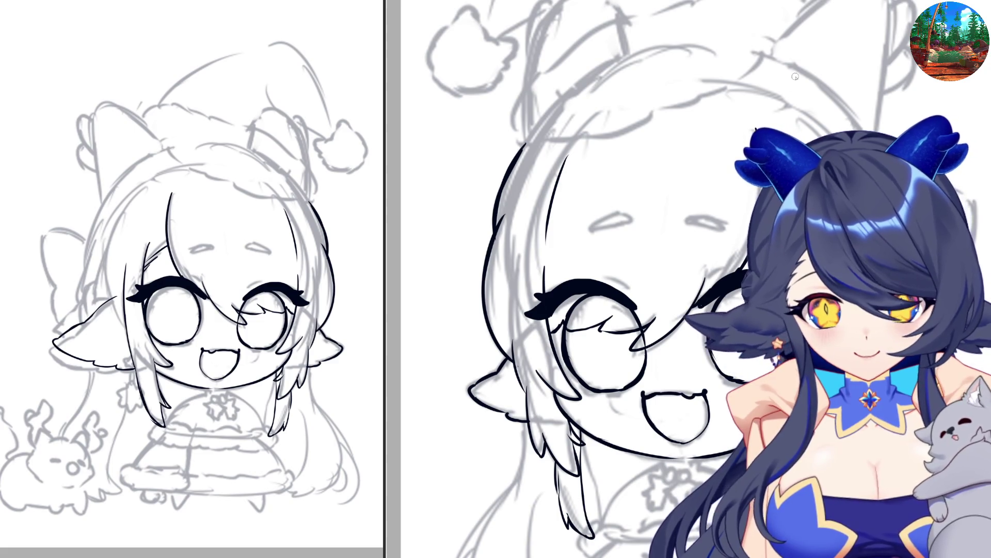
# Ink the curve over the top and down the side of the head, retrying strokes until clean
pyautogui.moveTo(775, 61)
pyautogui.mouseDown()
pyautogui.moveTo(845, 98)
pyautogui.moveTo(862, 129)
pyautogui.mouseUp()
pyautogui.hotkey('ctrl', 'z')
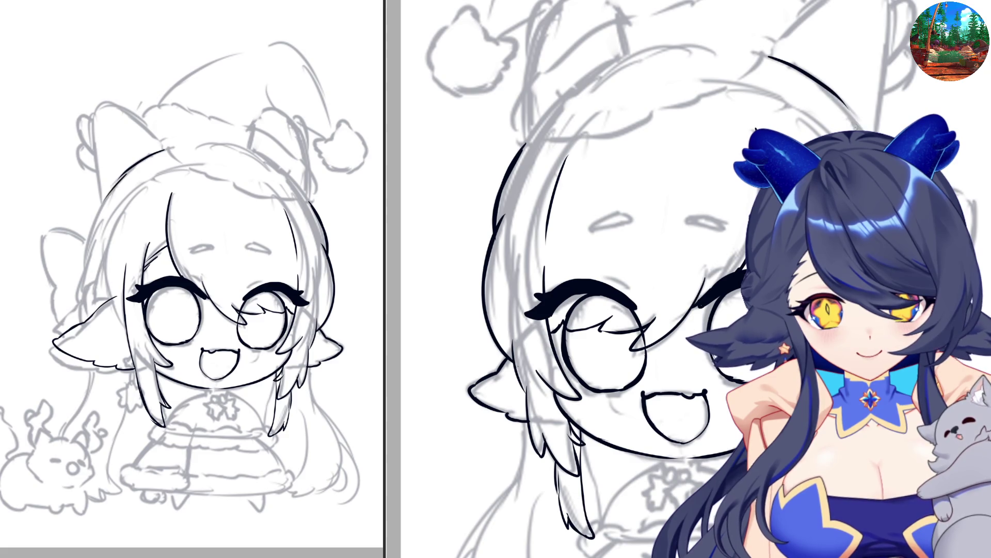
pyautogui.moveTo(788, 163)
pyautogui.mouseDown()
pyautogui.moveTo(838, 239)
pyautogui.moveTo(835, 225)
pyautogui.mouseUp()
pyautogui.hotkey('ctrl', 'z')
pyautogui.hotkey('ctrl', 'z')
pyautogui.moveTo(802, 173); pyautogui.dragTo(837, 239)
pyautogui.moveTo(859, 182); pyautogui.dragTo(863, 269)
pyautogui.hotkey('ctrl', 'z')
pyautogui.moveTo(869, 215); pyautogui.dragTo(870, 271)
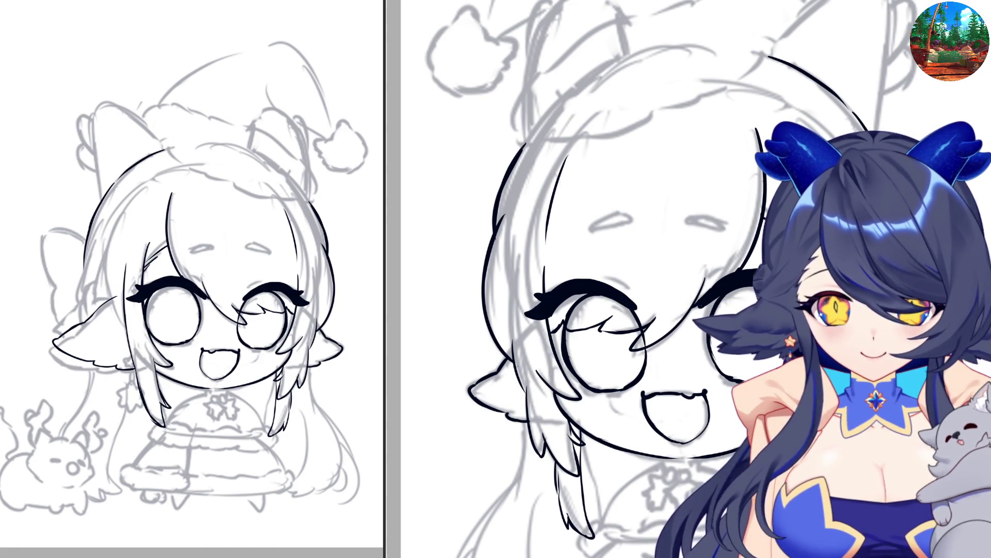
# Ink the outer line of the hair's left side, the eye's lower edge and one eyebrow
pyautogui.moveTo(87, 256); pyautogui.dragTo(78, 302)
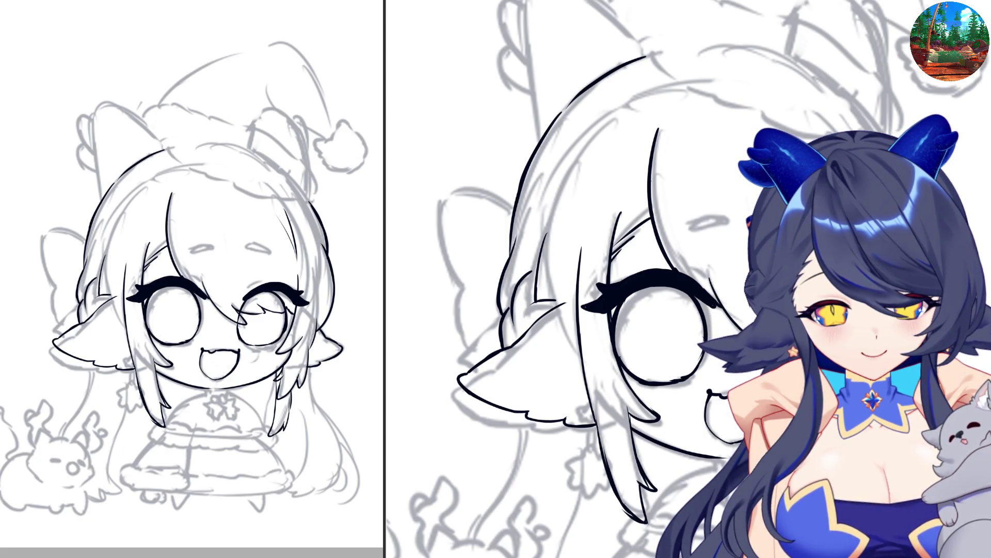
pyautogui.scroll(-1, 582, 375)
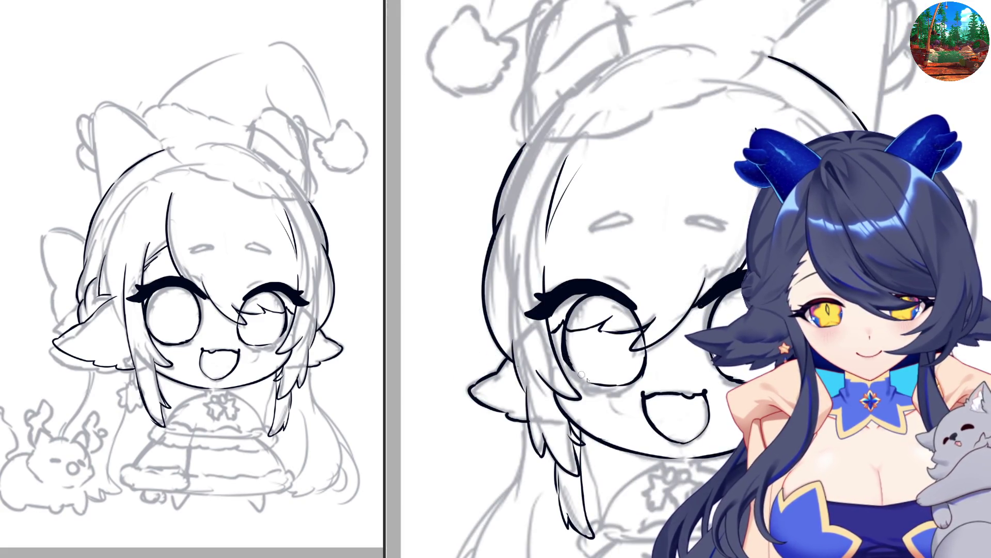
pyautogui.moveTo(570, 360)
pyautogui.mouseDown()
pyautogui.moveTo(589, 382)
pyautogui.moveTo(631, 382)
pyautogui.mouseUp()
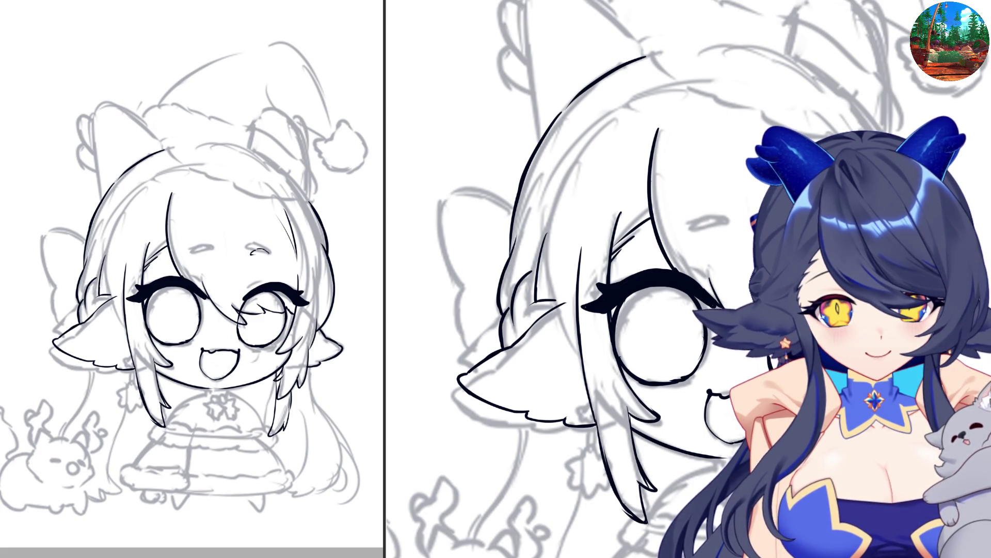
pyautogui.moveTo(253, 254); pyautogui.dragTo(266, 253)
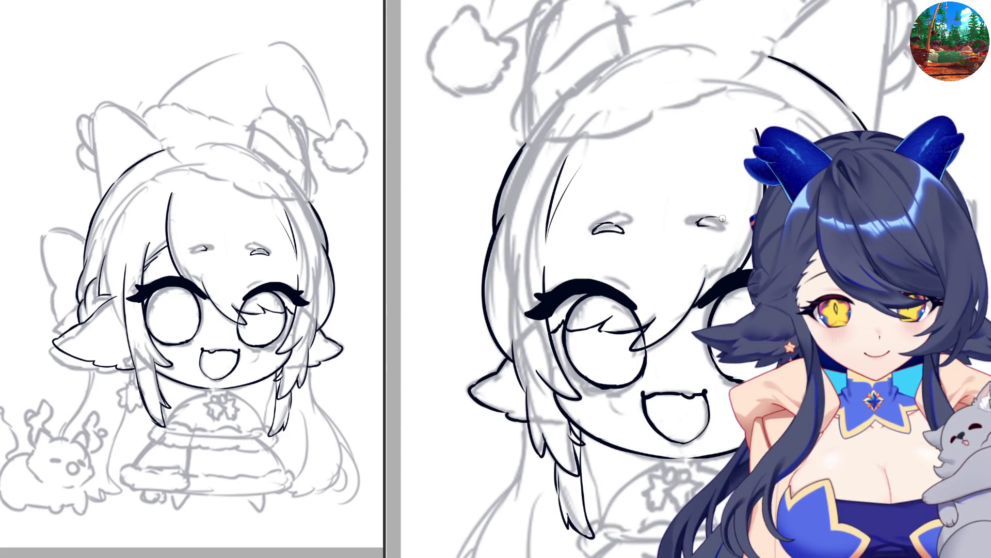
# Ink the second short eyebrow stroke above the other eye
pyautogui.moveTo(716, 221)
pyautogui.mouseDown()
pyautogui.moveTo(705, 226)
pyautogui.moveTo(729, 223)
pyautogui.mouseUp()
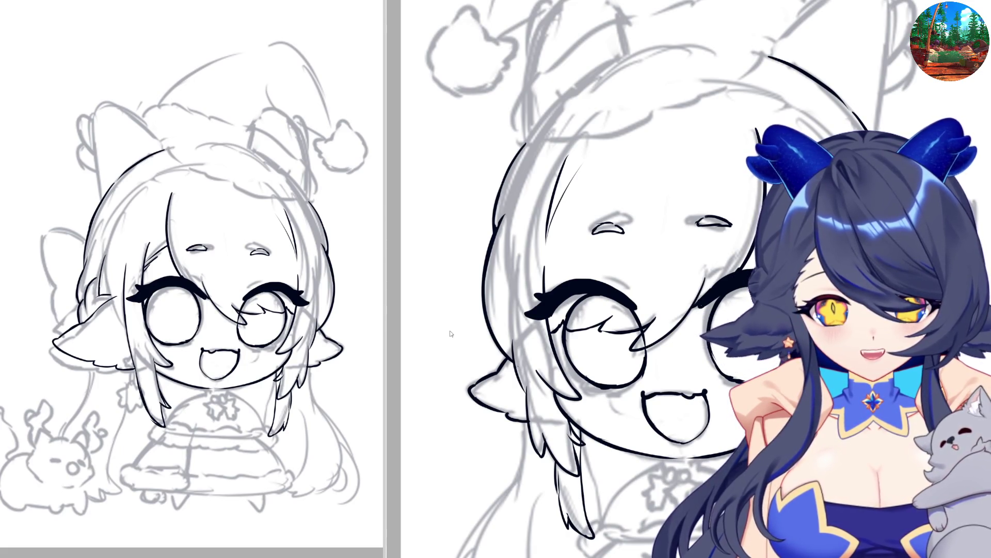
pyautogui.hotkey('ctrl', 'Tab')
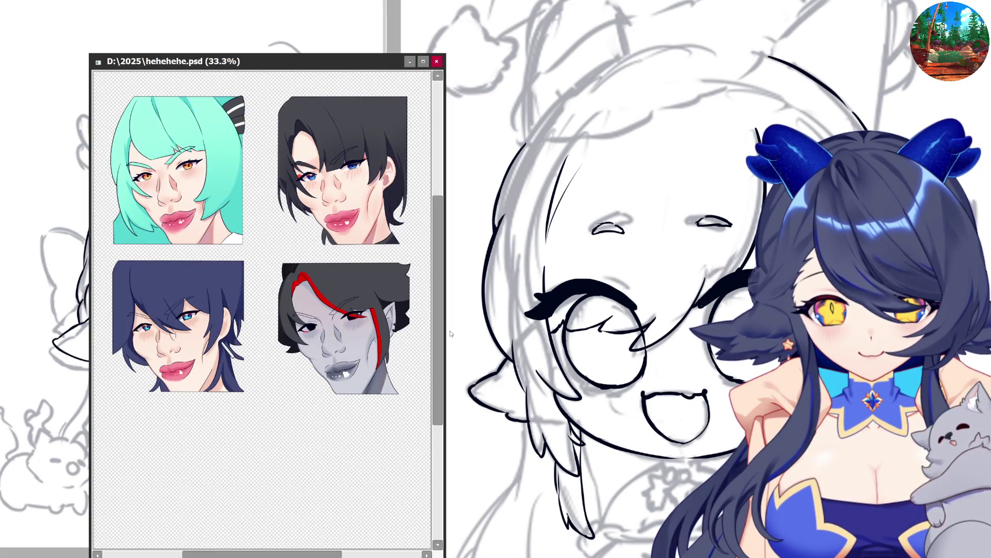
pyautogui.scroll(4, 310, 331)
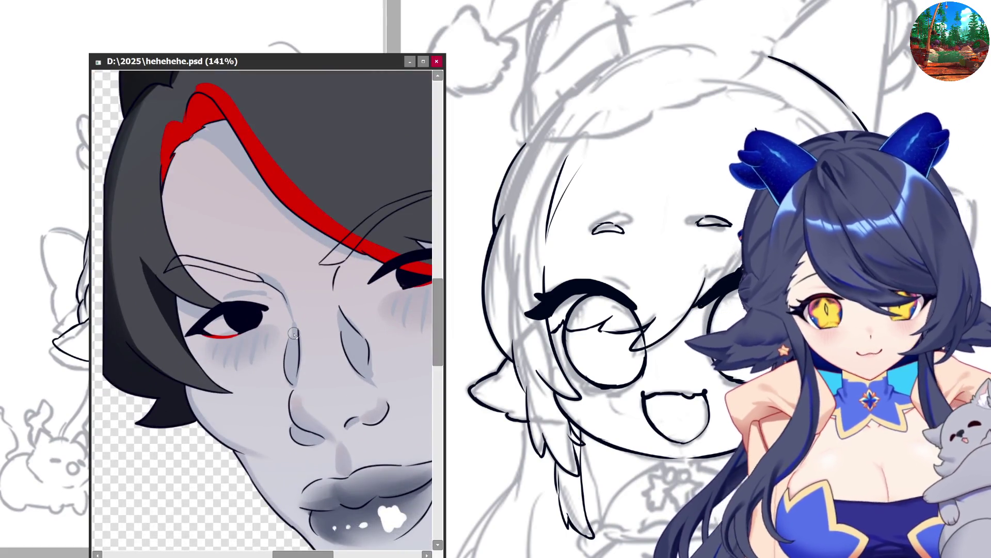
pyautogui.scroll(-4, 293, 334)
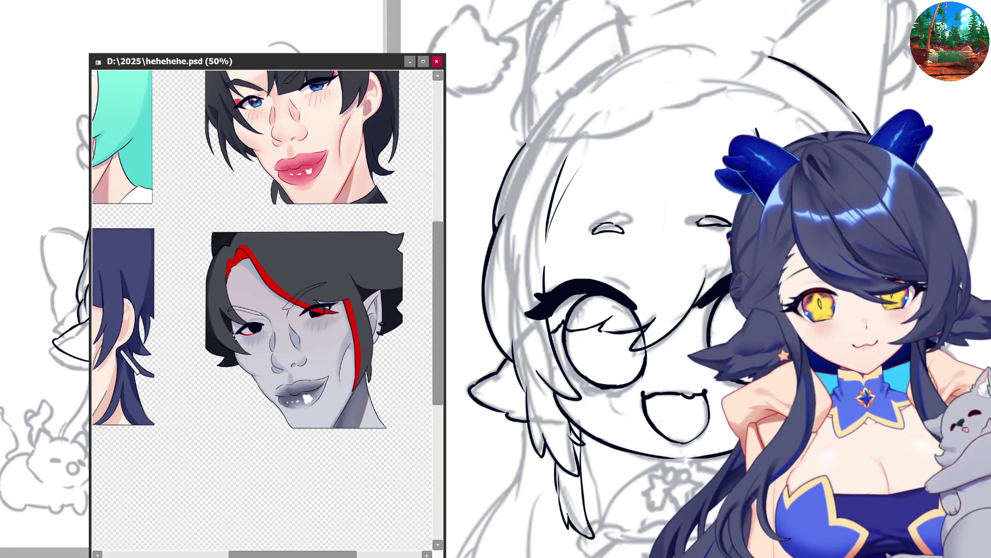
pyautogui.scroll(2, 377, 344)
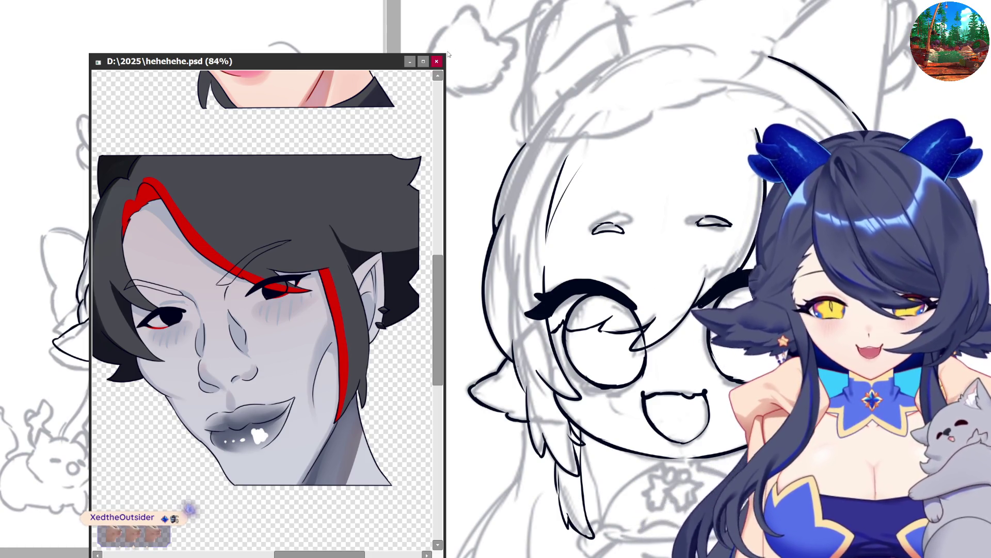
pyautogui.moveTo(449, 54)
pyautogui.mouseDown()
pyautogui.moveTo(564, 1)
pyautogui.moveTo(619, 1)
pyautogui.mouseUp()
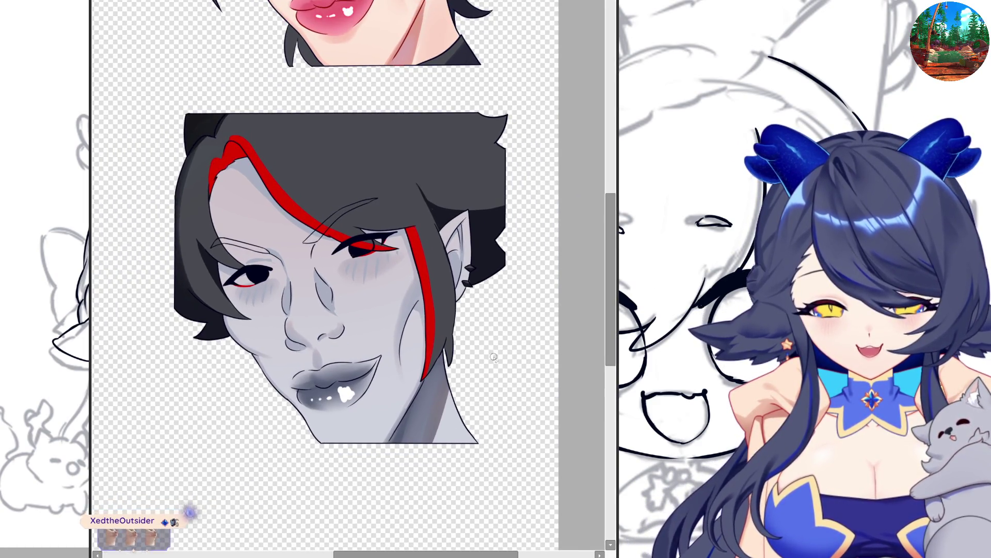
pyautogui.scroll(2, 265, 279)
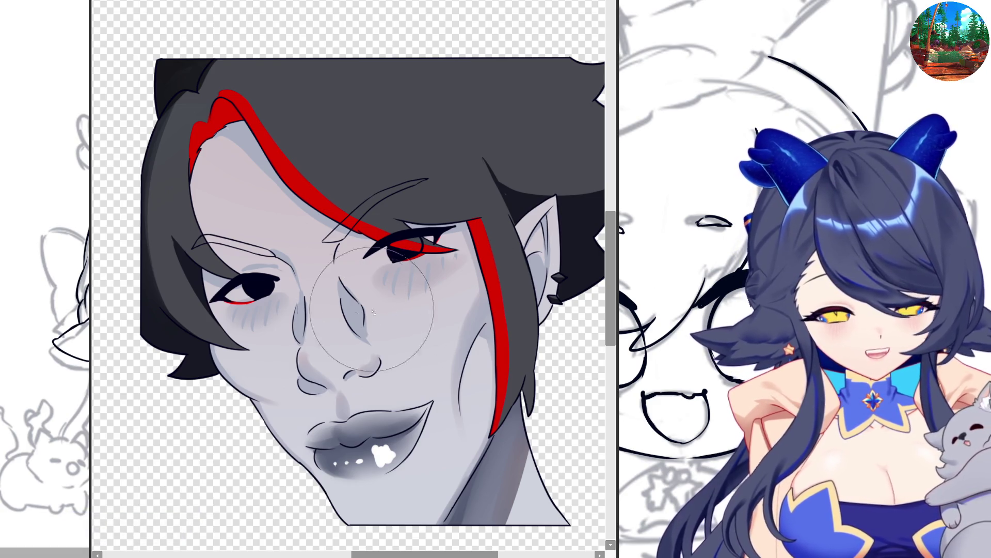
pyautogui.moveTo(250, 289); pyautogui.dragTo(264, 285)
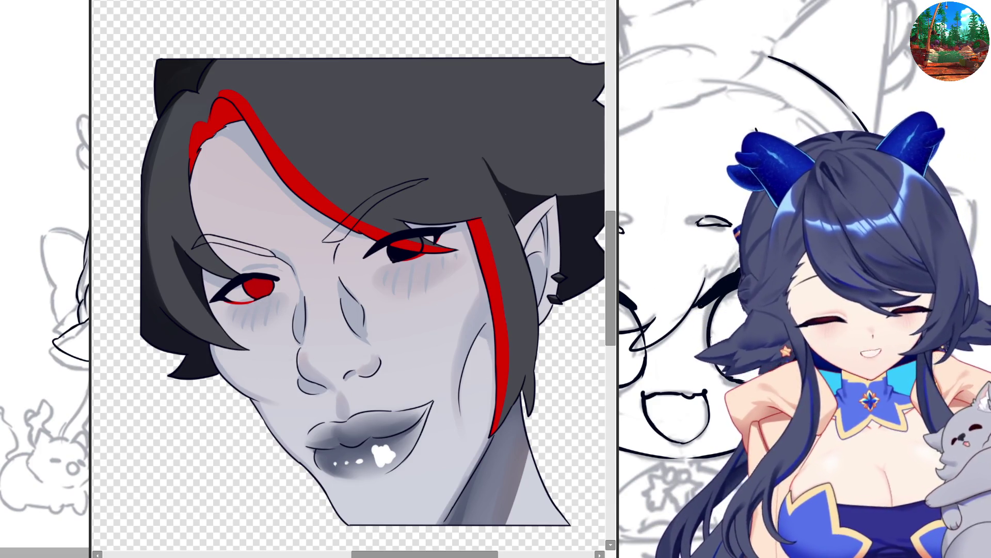
pyautogui.click(258, 292)
pyautogui.click(405, 252)
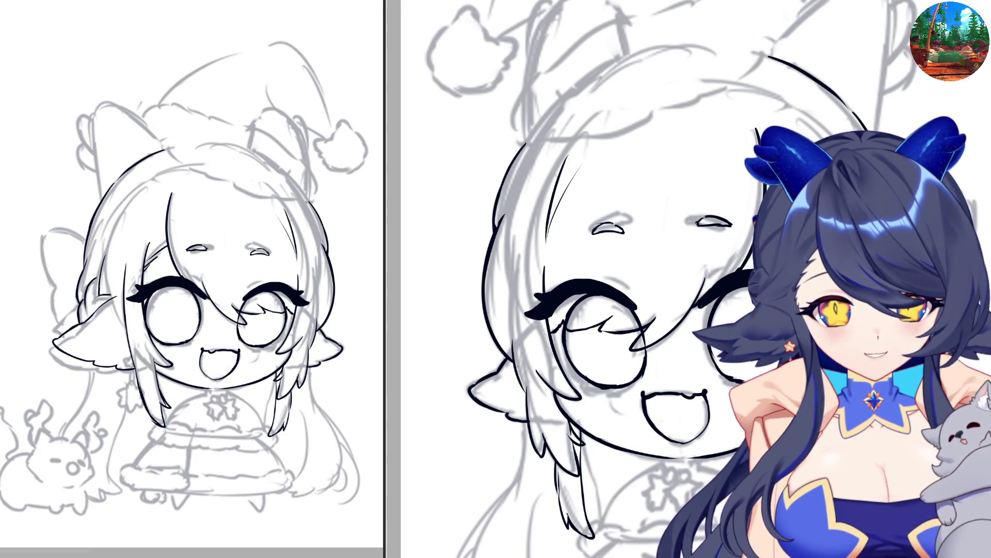
# Ink the left bow's top edge and its outer edge down to the bottom, redoing one stroke
pyautogui.scroll(-3, 671, 285)
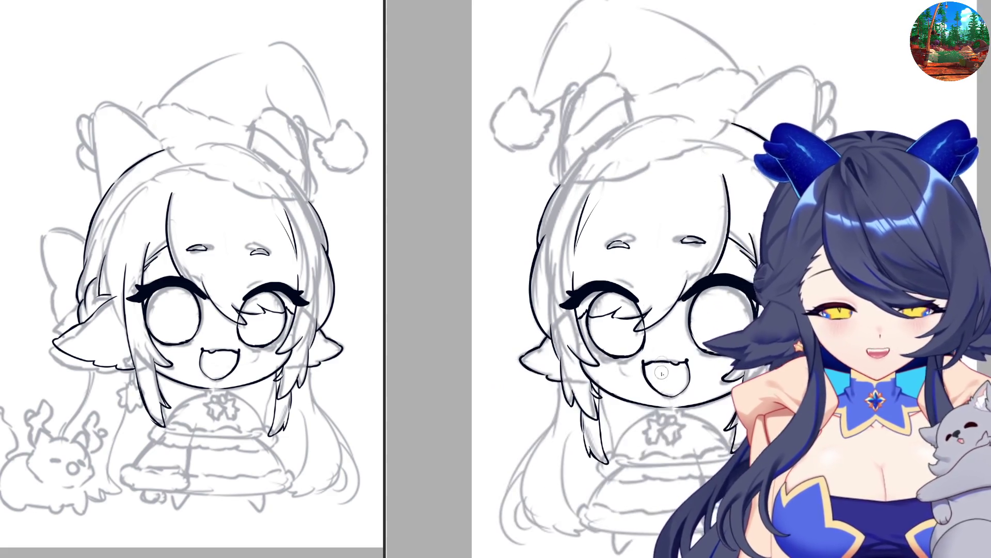
pyautogui.scroll(2, 619, 437)
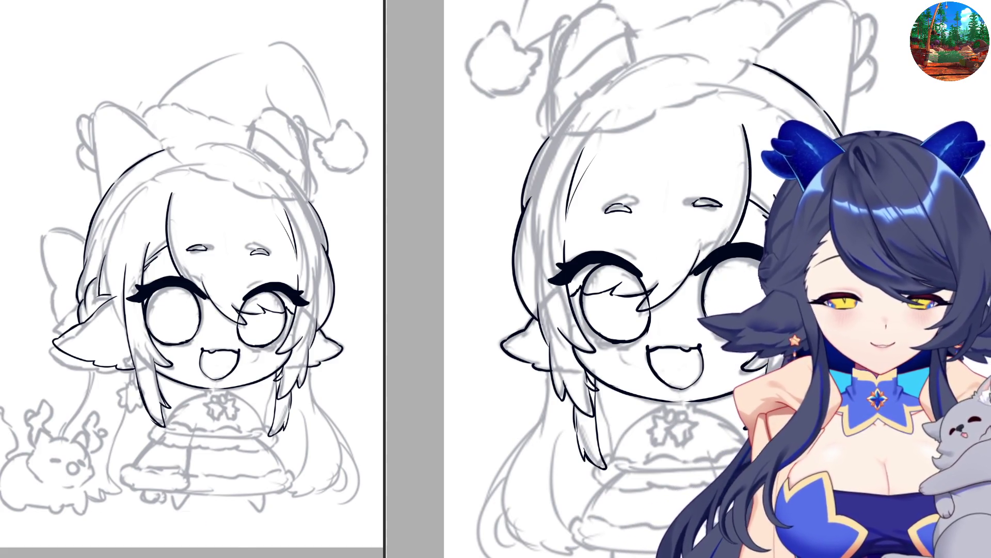
pyautogui.scroll(1, 671, 278)
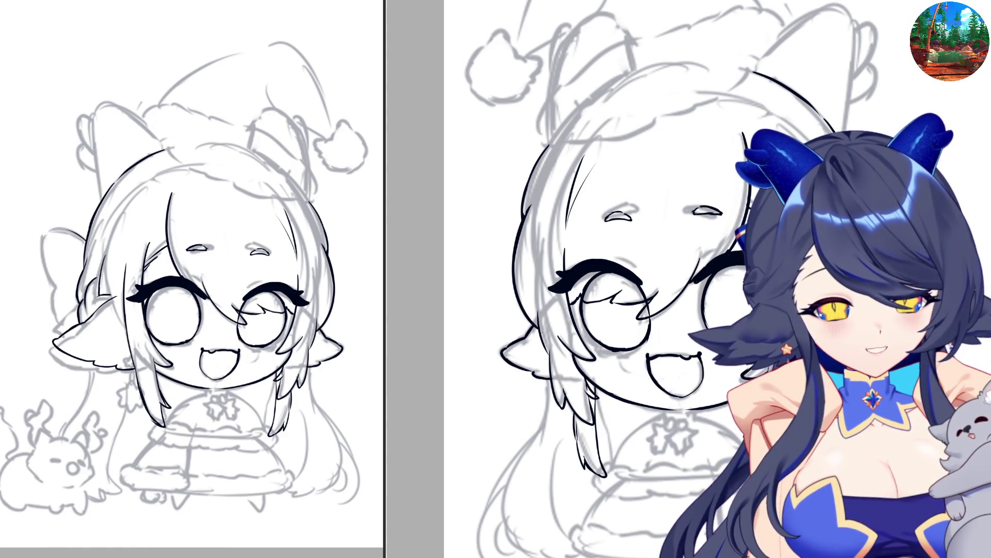
pyautogui.moveTo(80, 231)
pyautogui.mouseDown()
pyautogui.moveTo(45, 227)
pyautogui.moveTo(38, 246)
pyautogui.moveTo(50, 289)
pyautogui.mouseUp()
pyautogui.hotkey('ctrl', 'z')
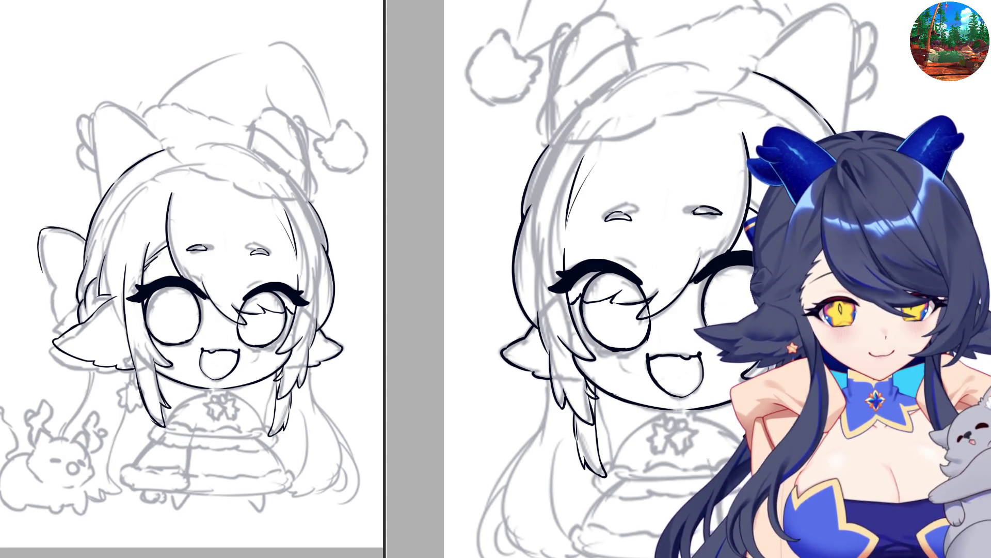
pyautogui.moveTo(40, 254)
pyautogui.mouseDown()
pyautogui.moveTo(55, 319)
pyautogui.moveTo(66, 317)
pyautogui.moveTo(53, 337)
pyautogui.mouseUp()
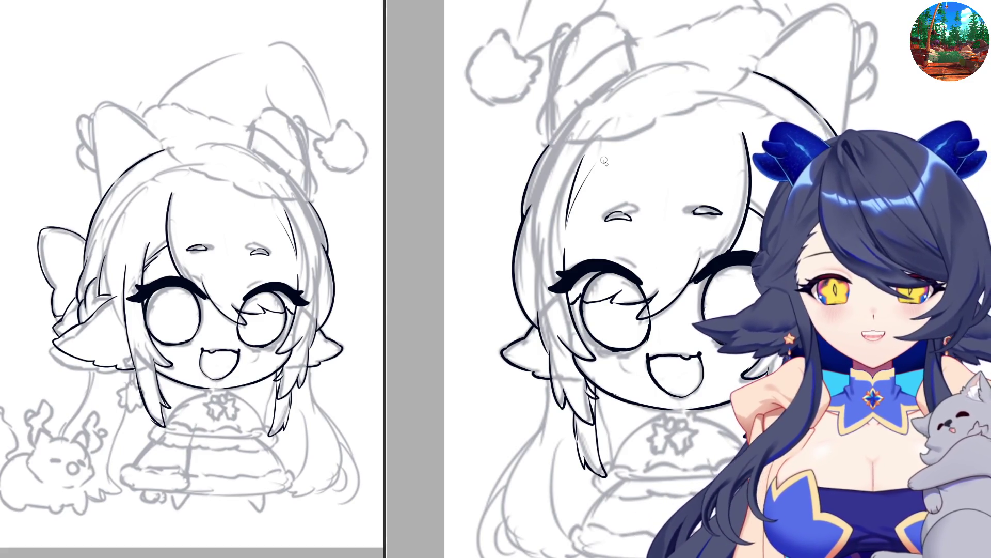
# Ink the pointed ear beside the Santa hat, redrawing the line above it higher up
pyautogui.scroll(-2, 599, 165)
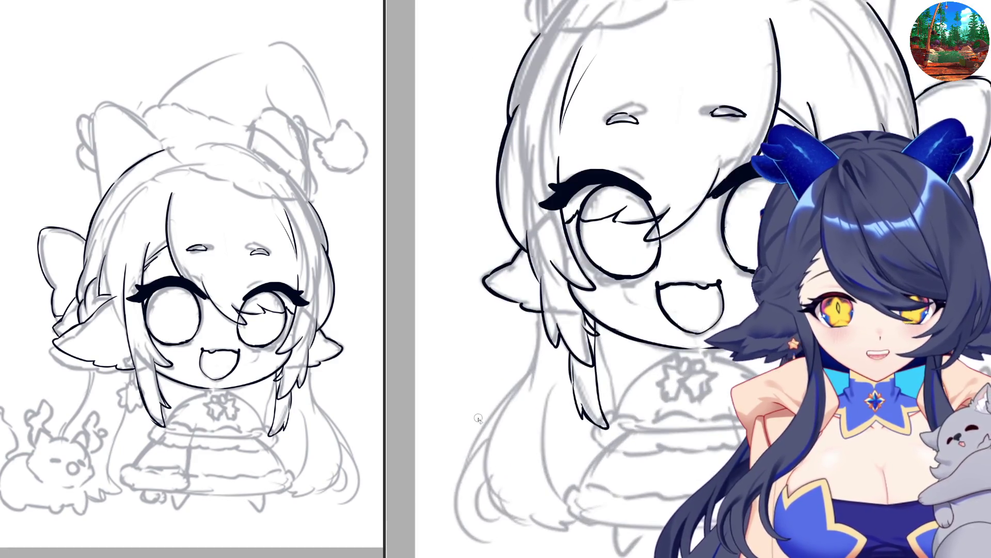
pyautogui.hscroll(-2, 480, 419)
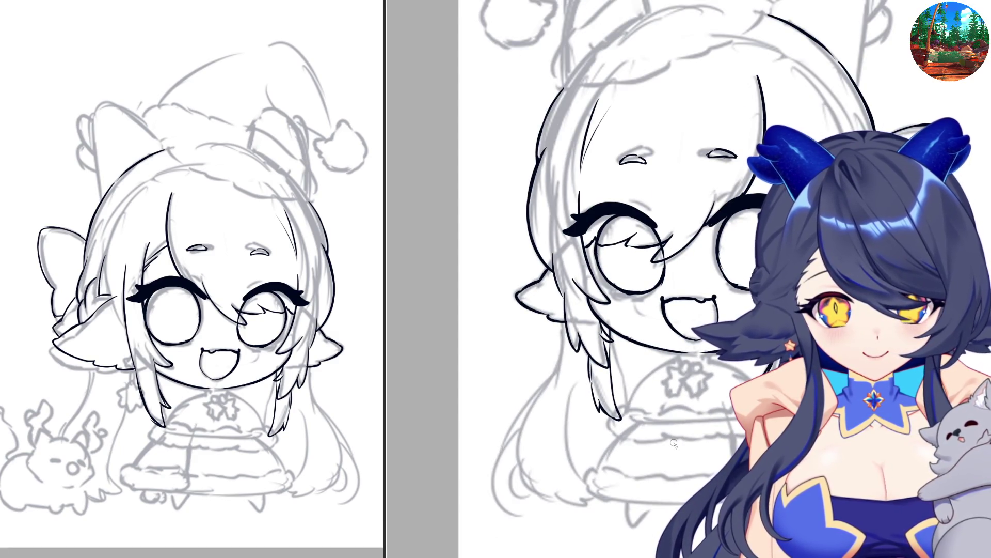
pyautogui.scroll(5, 674, 442)
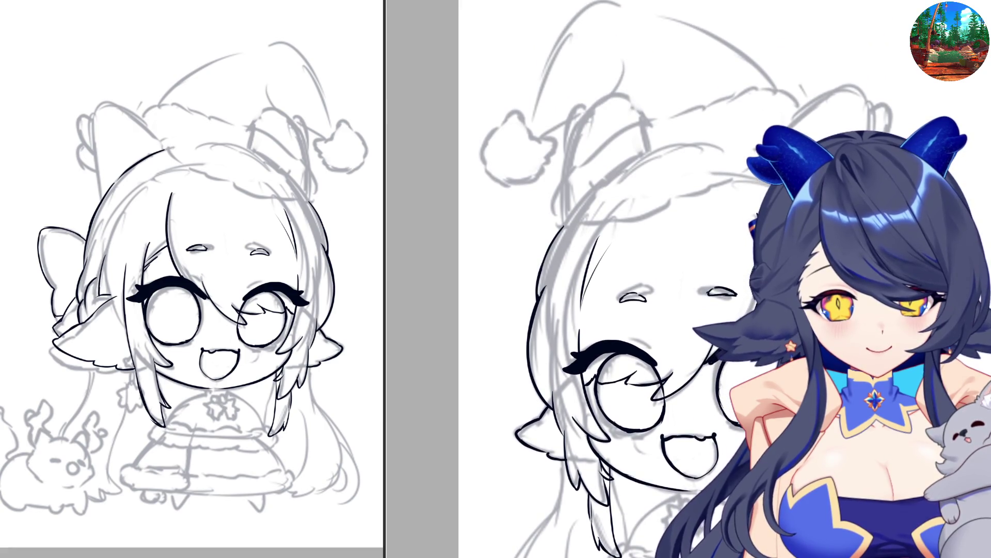
pyautogui.moveTo(777, 132); pyautogui.dragTo(820, 108)
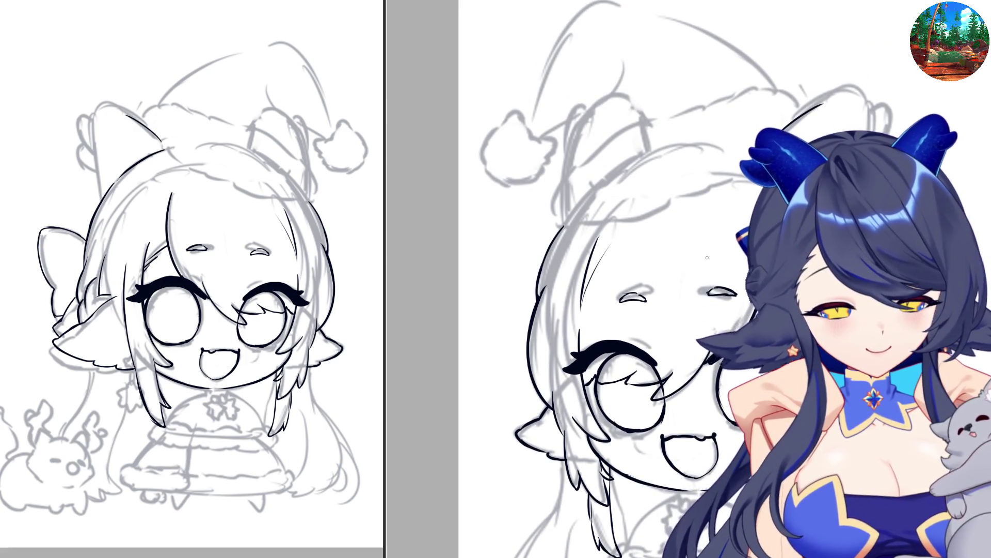
pyautogui.hotkey('ctrl', 'z')
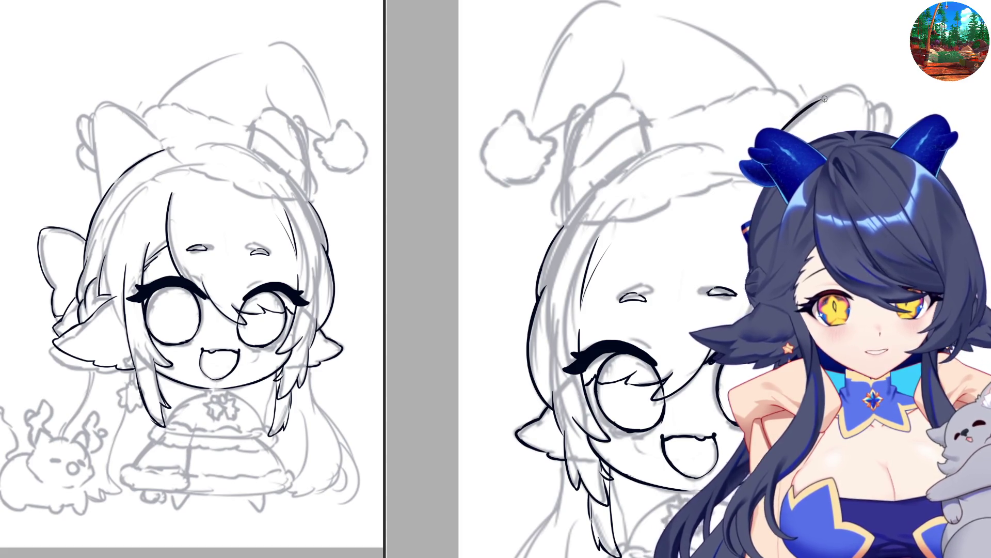
pyautogui.moveTo(824, 98)
pyautogui.mouseDown()
pyautogui.moveTo(855, 92)
pyautogui.moveTo(871, 112)
pyautogui.moveTo(855, 237)
pyautogui.mouseUp()
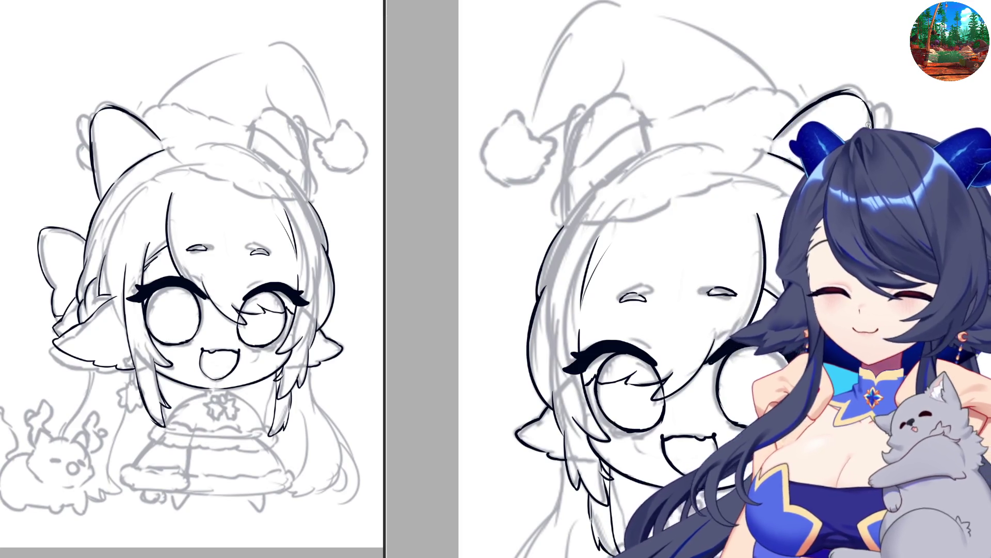
pyautogui.moveTo(89, 122)
pyautogui.mouseDown()
pyautogui.moveTo(80, 136)
pyautogui.moveTo(88, 153)
pyautogui.mouseUp()
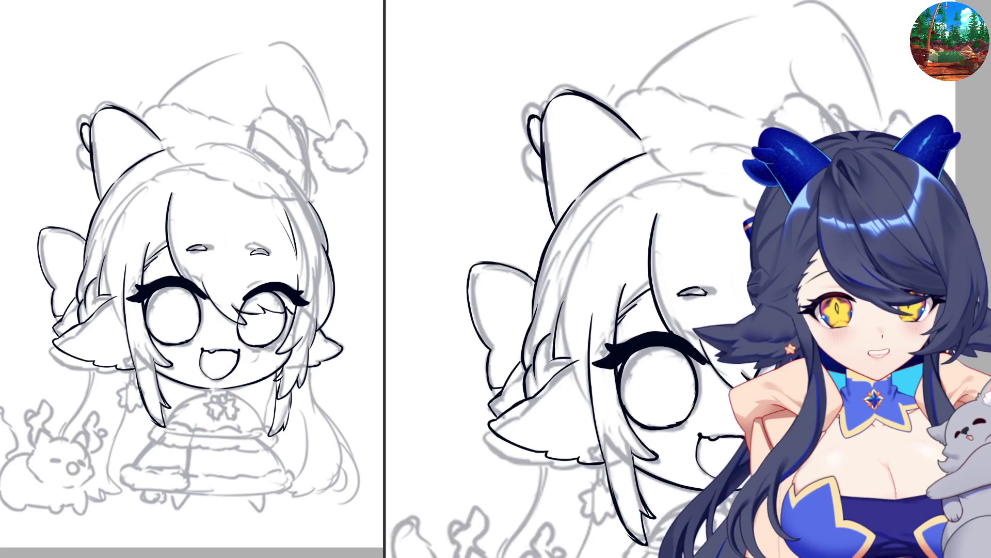
pyautogui.moveTo(526, 138)
pyautogui.mouseDown()
pyautogui.moveTo(535, 176)
pyautogui.moveTo(553, 194)
pyautogui.mouseUp()
# Flip the view horizontally to check the lineart, then zoom in and out on the portrait's face
pyautogui.press('h')
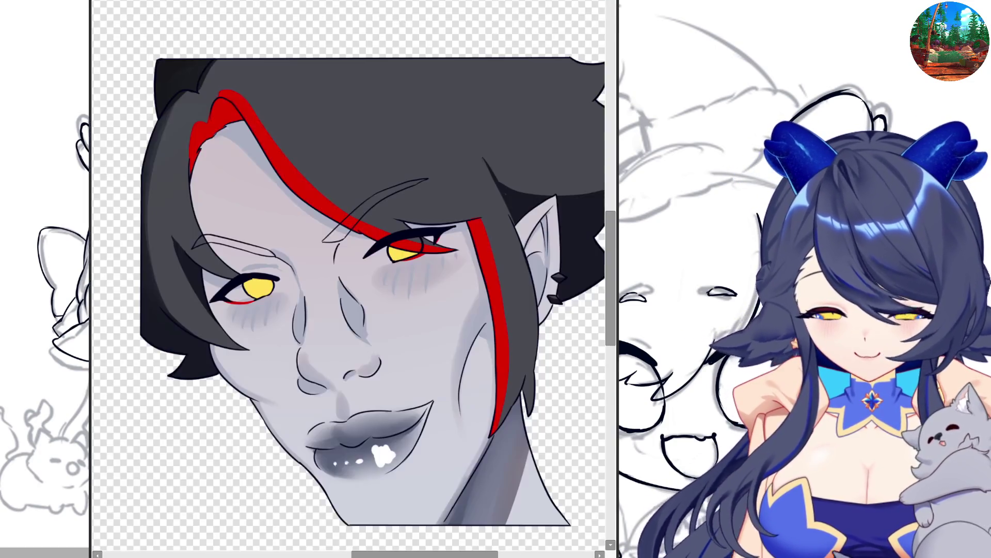
pyautogui.scroll(5, 206, 292)
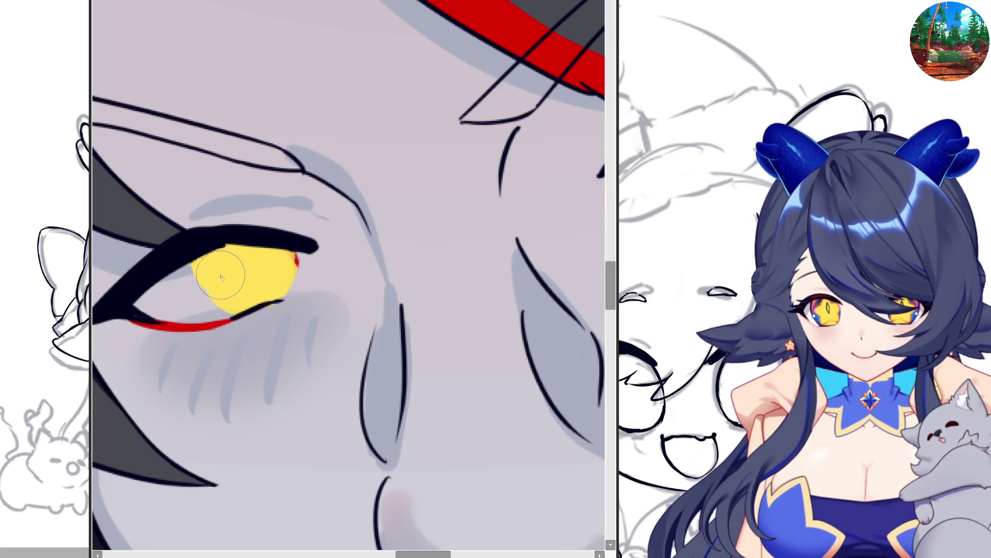
pyautogui.scroll(-2, 265, 279)
pyautogui.scroll(1, 568, 230)
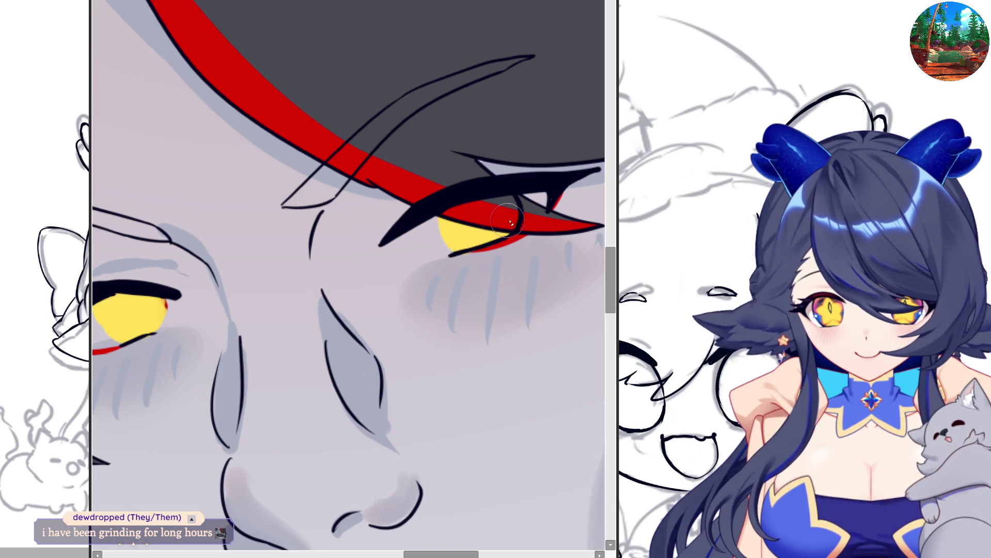
pyautogui.scroll(-3, 516, 228)
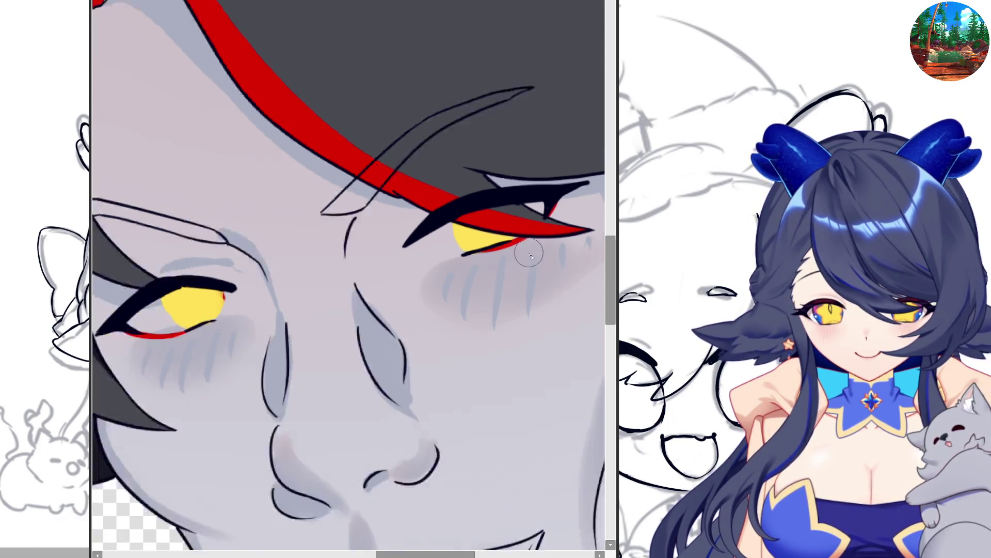
pyautogui.scroll(1, 232, 315)
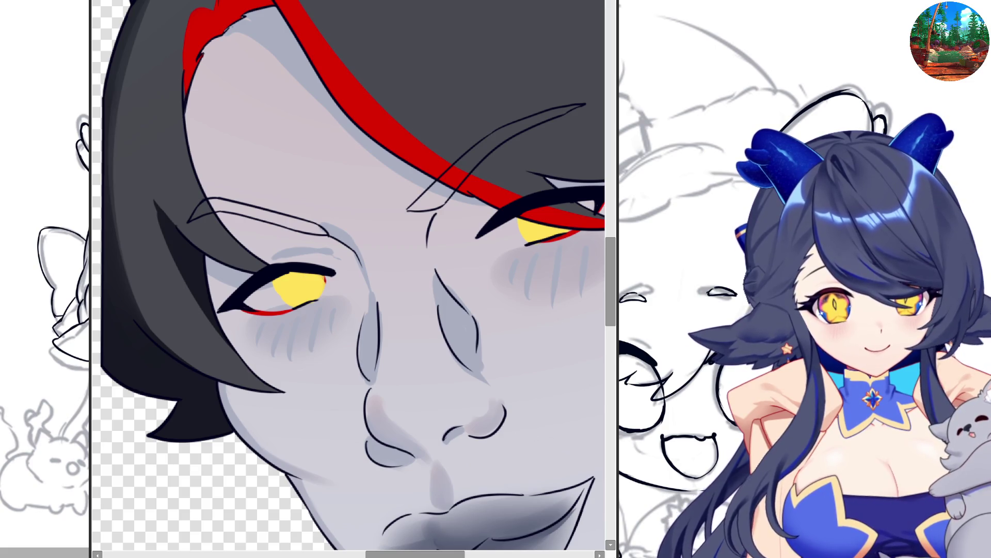
# Repaint the portrait's eyes with orange shading, cyan irises, a dark slit pupil and shaded corners
pyautogui.moveTo(318, 269); pyautogui.dragTo(293, 310)
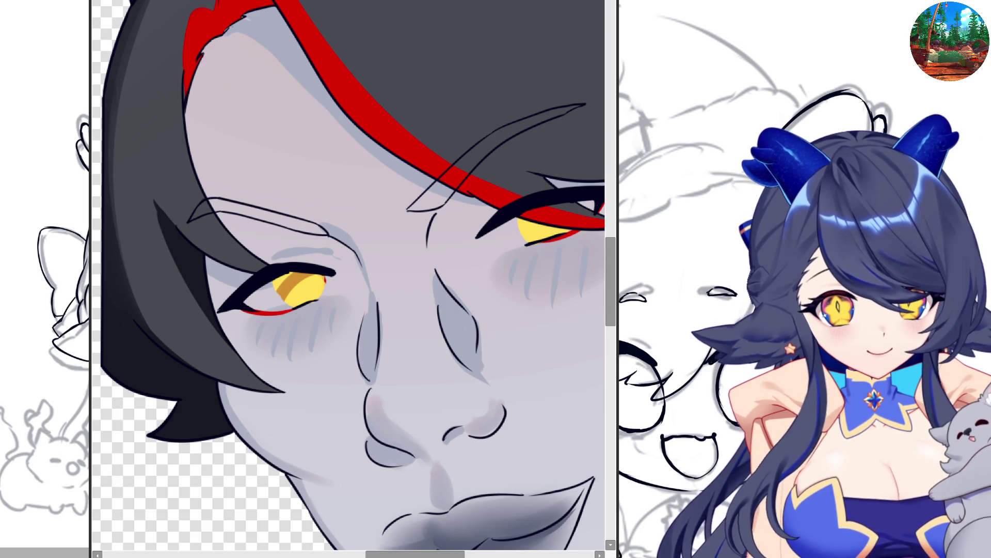
pyautogui.moveTo(322, 279); pyautogui.dragTo(278, 289)
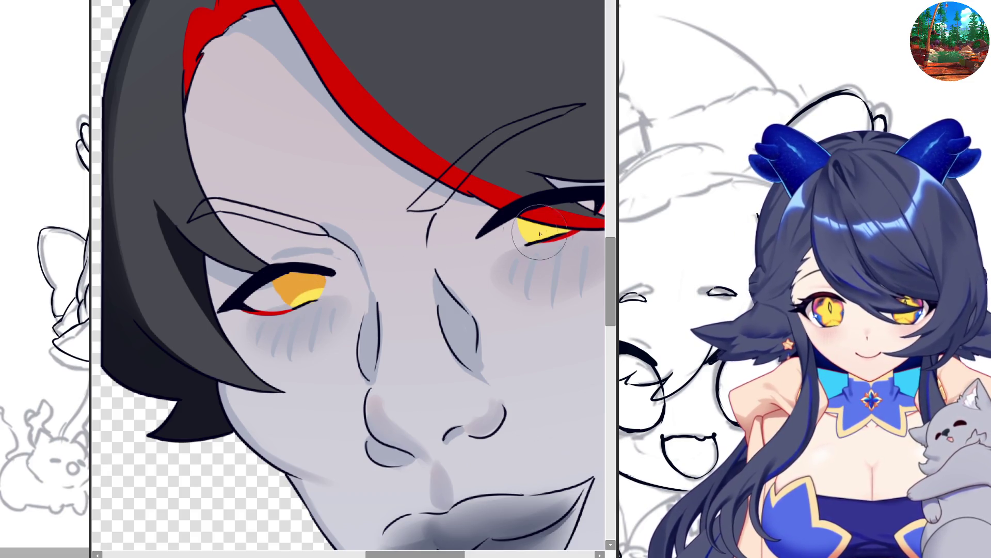
pyautogui.moveTo(547, 227); pyautogui.dragTo(522, 230)
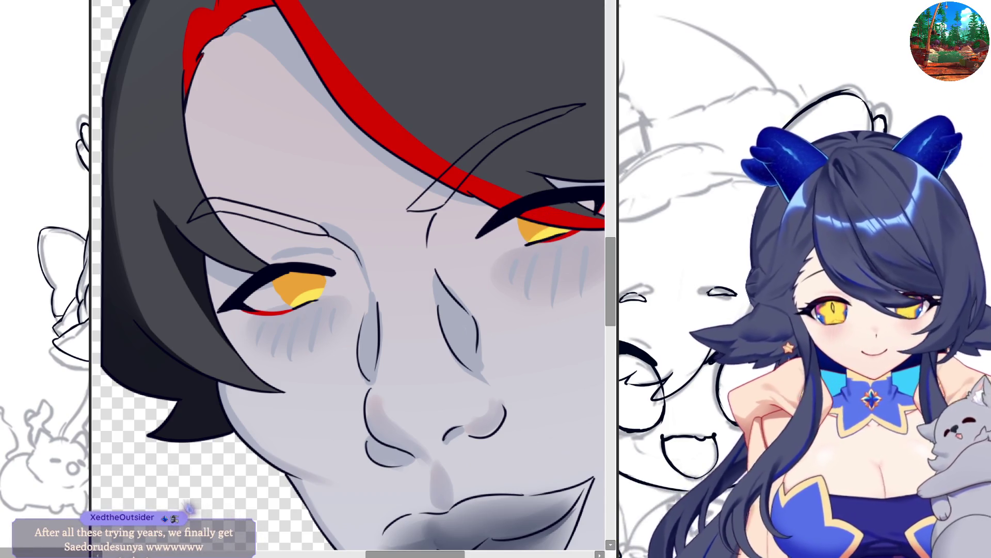
pyautogui.moveTo(290, 277)
pyautogui.mouseDown()
pyautogui.moveTo(300, 292)
pyautogui.moveTo(313, 278)
pyautogui.mouseUp()
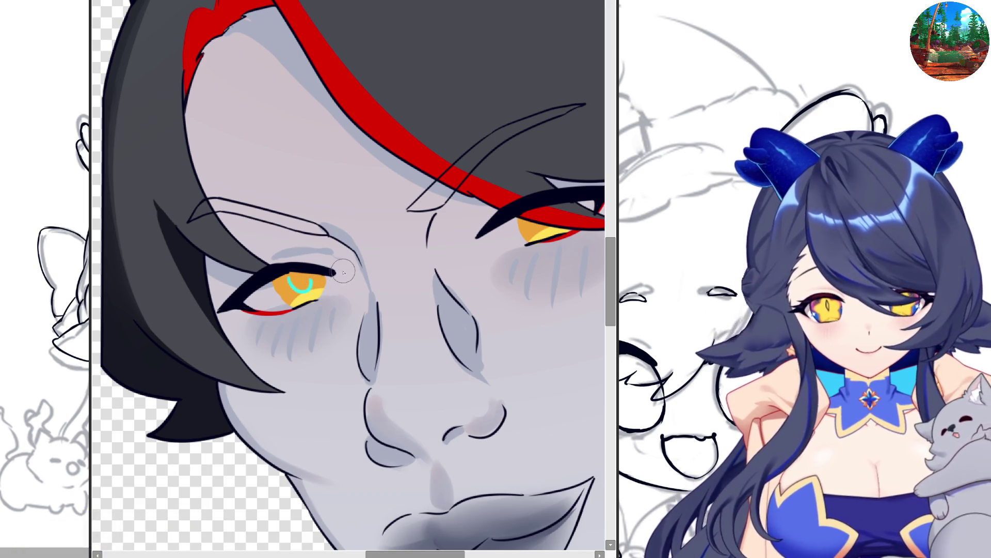
pyautogui.hotkey('ctrl', 'z')
pyautogui.moveTo(292, 277)
pyautogui.mouseDown()
pyautogui.moveTo(305, 284)
pyautogui.moveTo(294, 274)
pyautogui.mouseUp()
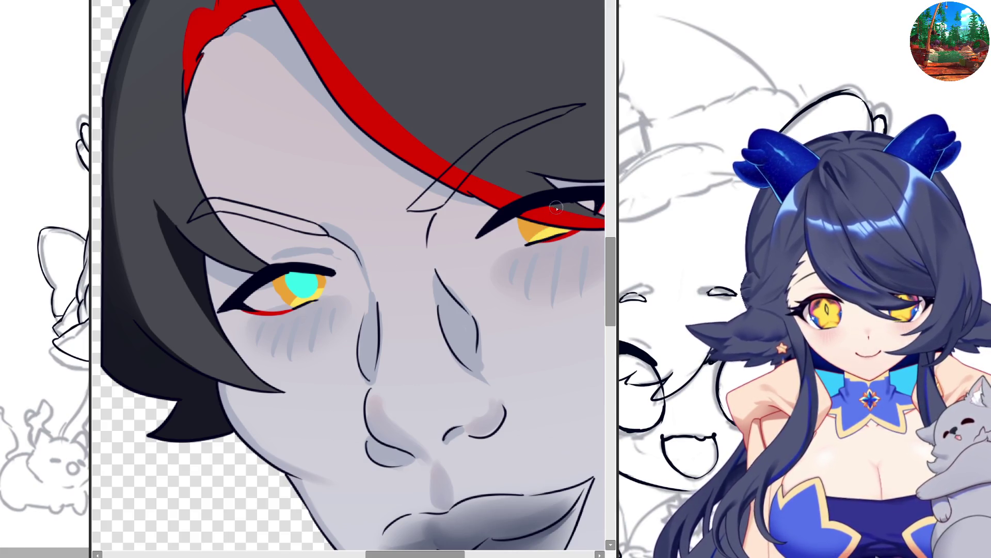
pyautogui.moveTo(534, 230); pyautogui.dragTo(542, 234)
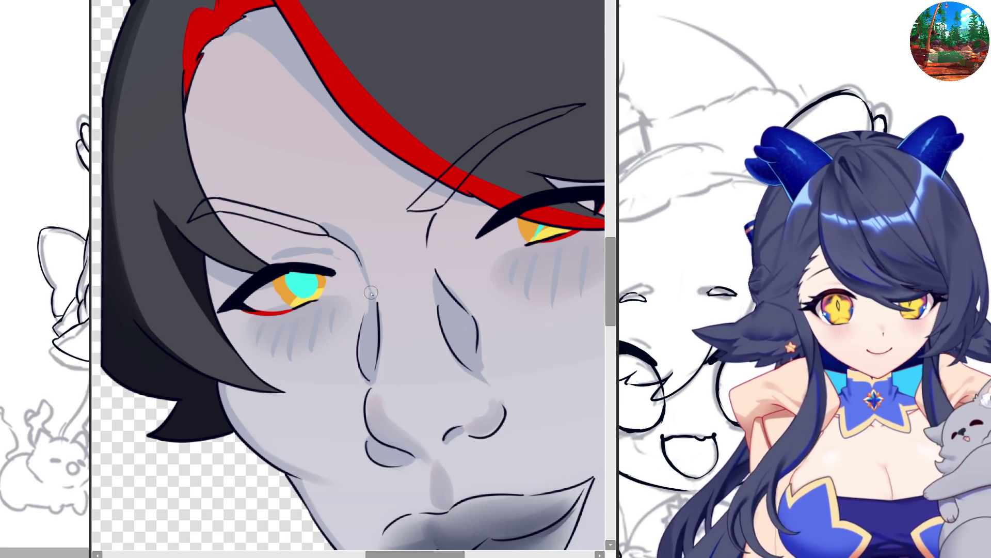
pyautogui.moveTo(301, 270); pyautogui.dragTo(311, 299)
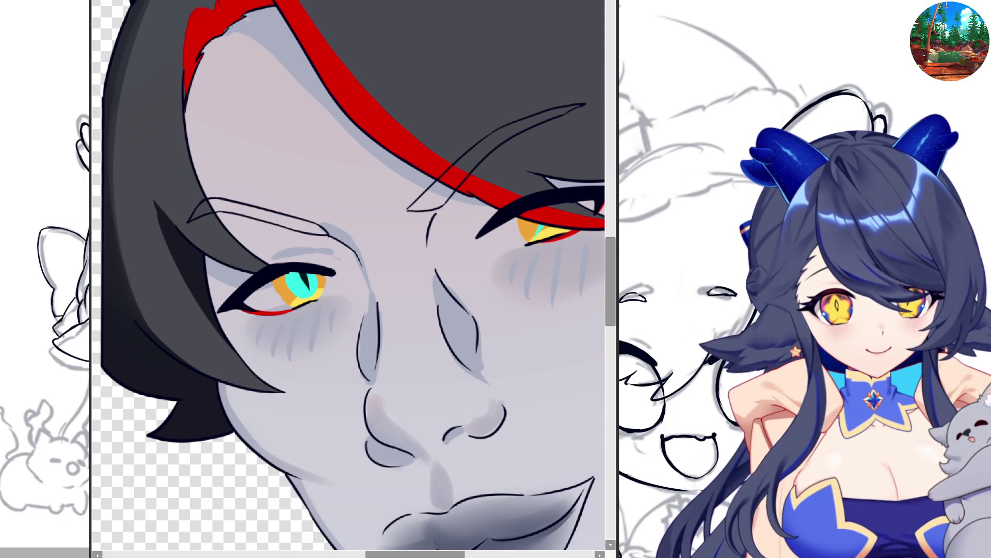
pyautogui.moveTo(279, 292)
pyautogui.mouseDown()
pyautogui.moveTo(250, 301)
pyautogui.moveTo(287, 302)
pyautogui.moveTo(284, 281)
pyautogui.moveTo(320, 277)
pyautogui.moveTo(311, 301)
pyautogui.mouseUp()
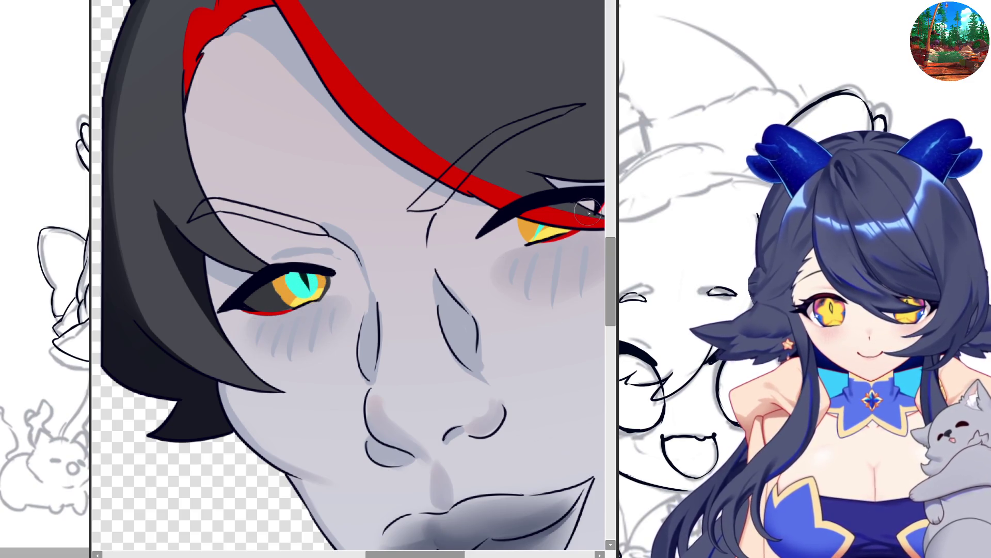
pyautogui.moveTo(504, 235)
pyautogui.mouseDown()
pyautogui.moveTo(521, 227)
pyautogui.moveTo(511, 237)
pyautogui.mouseUp()
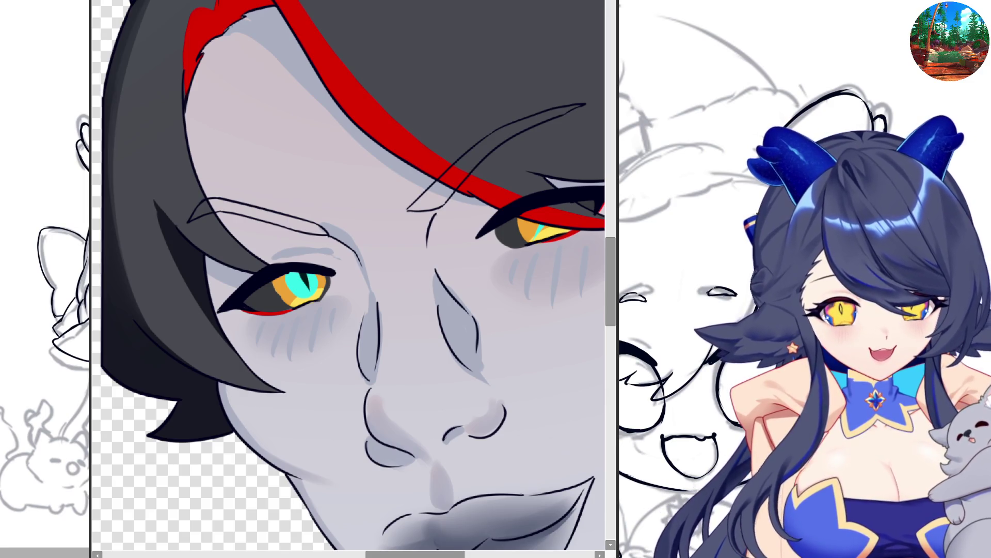
# Fill both eyebrows dark grey and extend one brow into a pointed wedge
pyautogui.click(465, 166)
pyautogui.click(258, 212)
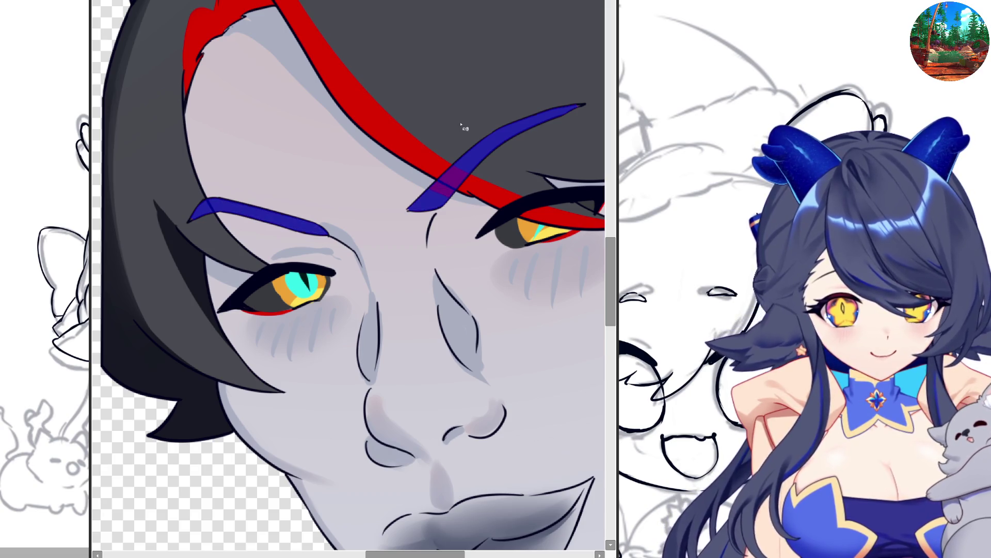
pyautogui.hotkey('alt', 'BackSpace')
pyautogui.scroll(-3, 417, 293)
pyautogui.scroll(3, 417, 293)
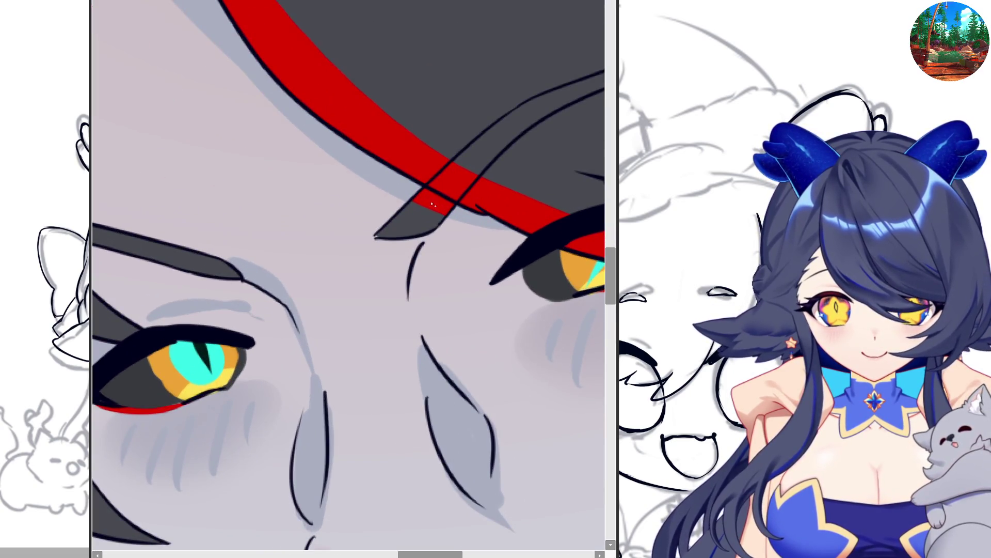
pyautogui.moveTo(444, 191)
pyautogui.mouseDown()
pyautogui.moveTo(377, 235)
pyautogui.moveTo(449, 227)
pyautogui.mouseUp()
pyautogui.scroll(-5, 450, 224)
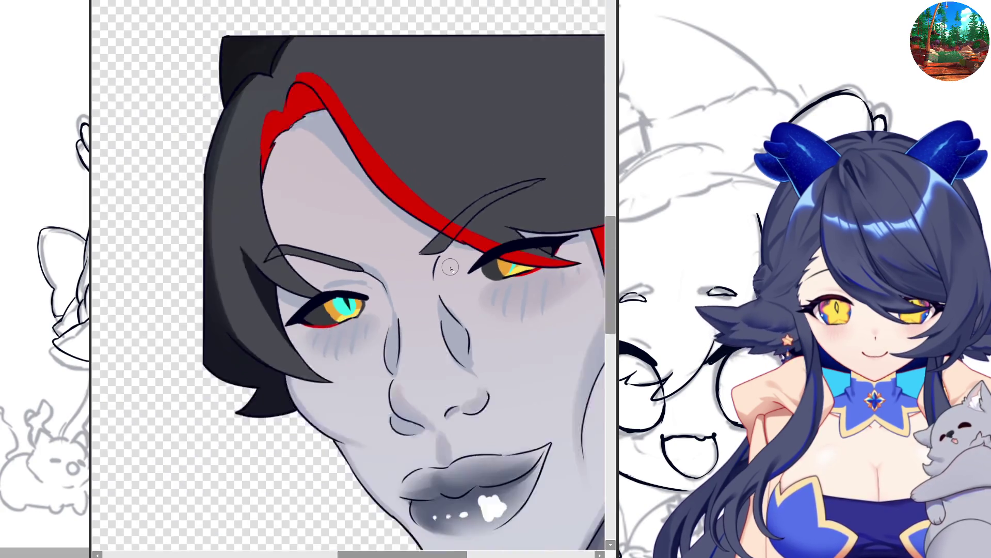
pyautogui.moveTo(331, 330); pyautogui.dragTo(267, 326)
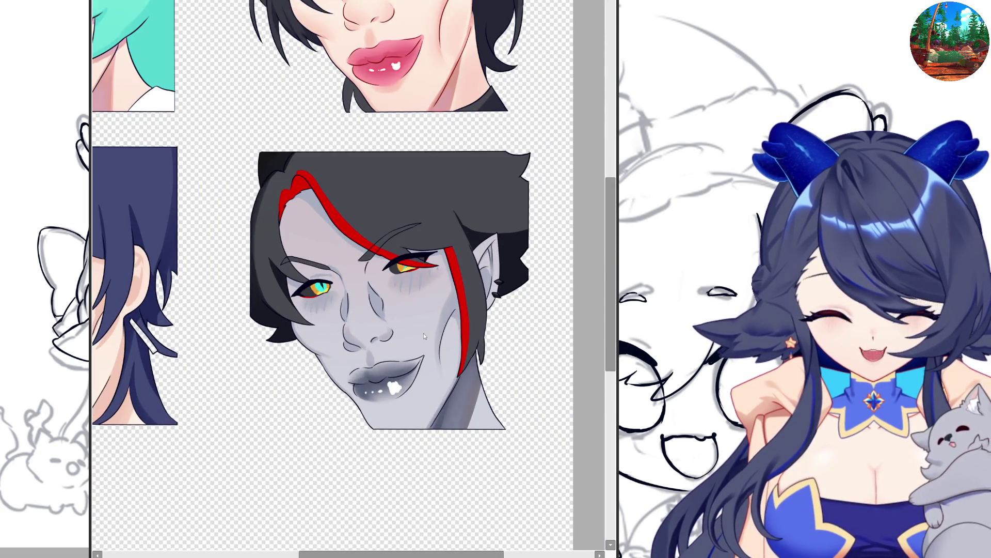
pyautogui.scroll(2, 304, 291)
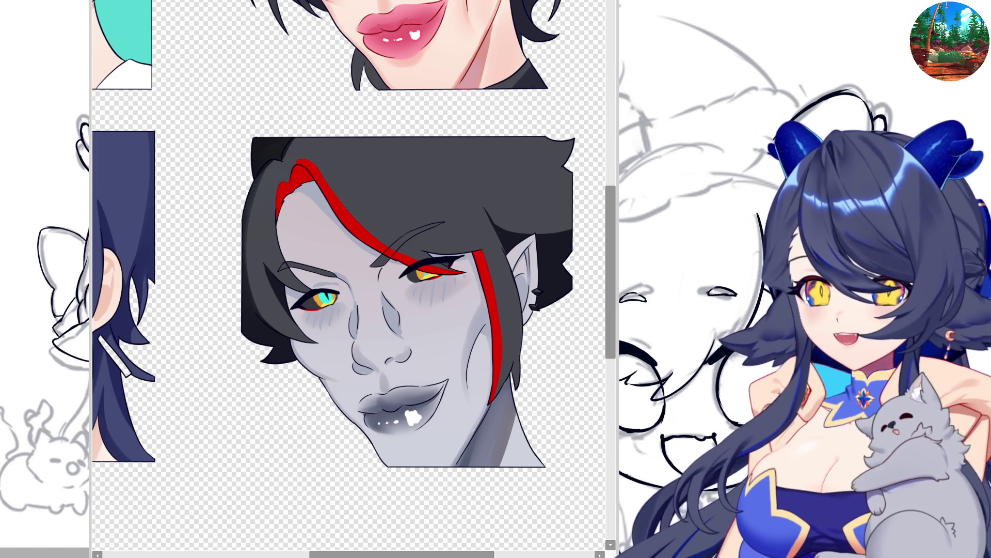
pyautogui.scroll(-3, 405, 268)
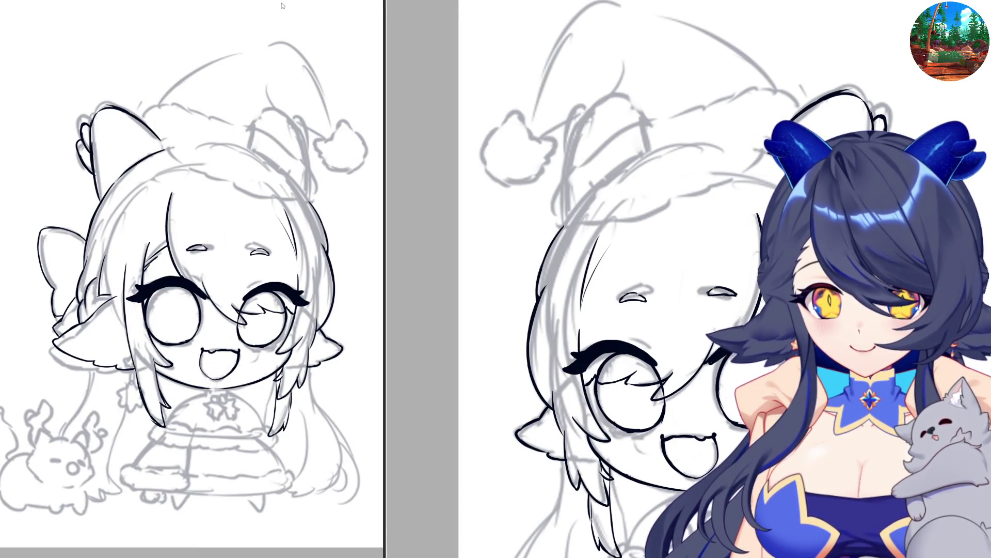
# Select the bottom-right grey-skinned face in the reference and crop to it with Ctrl+Shift+X
pyautogui.hotkey('alt', 'Tab')
pyautogui.scroll(1, 292, 284)
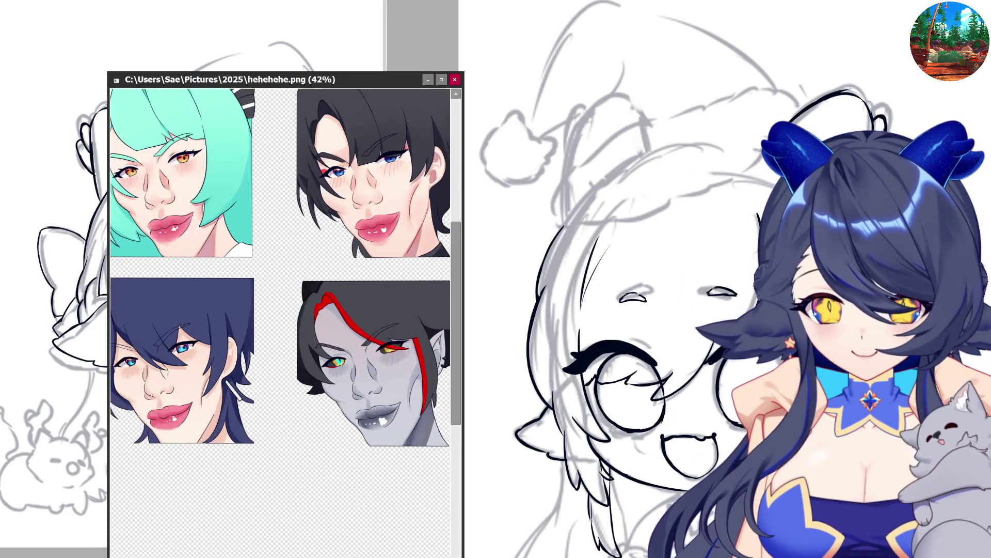
pyautogui.scroll(-2, 318, 283)
pyautogui.moveTo(288, 276); pyautogui.dragTo(431, 409)
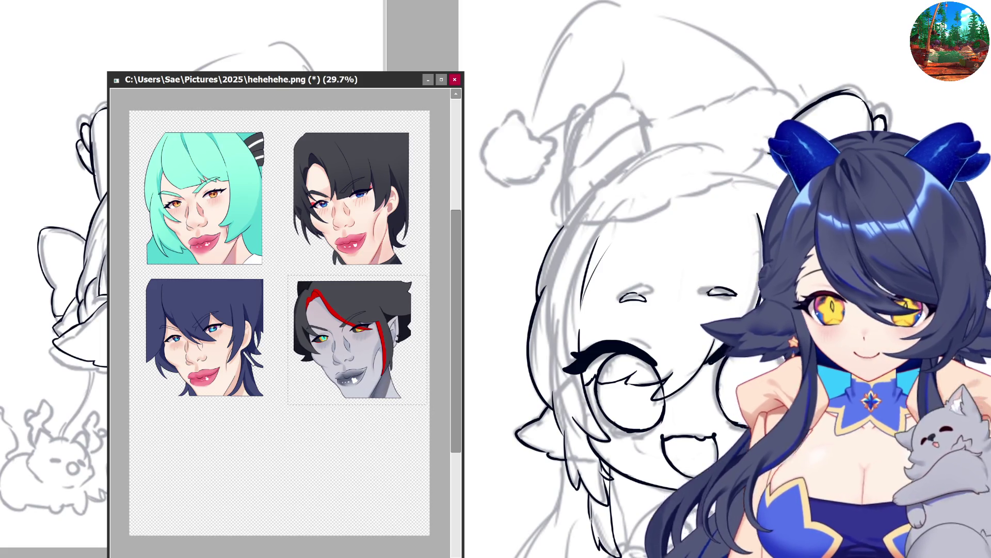
pyautogui.hotkey('alt', 'Tab')
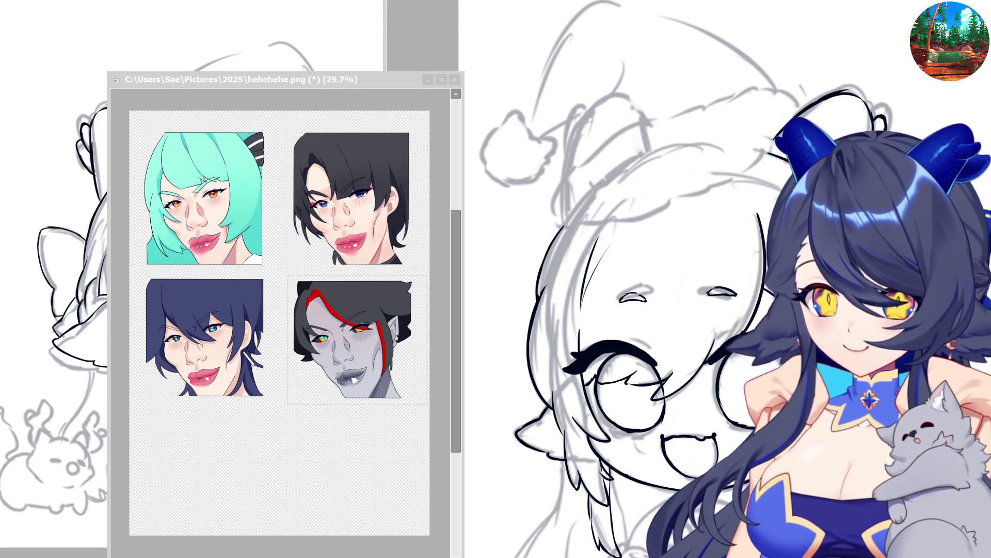
pyautogui.hotkey('alt', 'Tab')
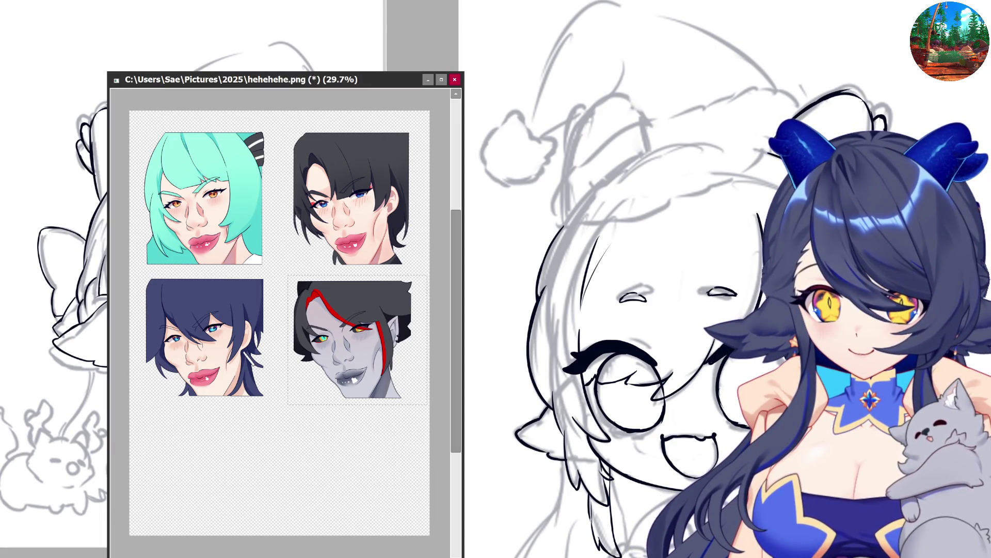
pyautogui.hotkey('ctrl', 'shift', 'x')
pyautogui.hotkey('alt', 'Tab')
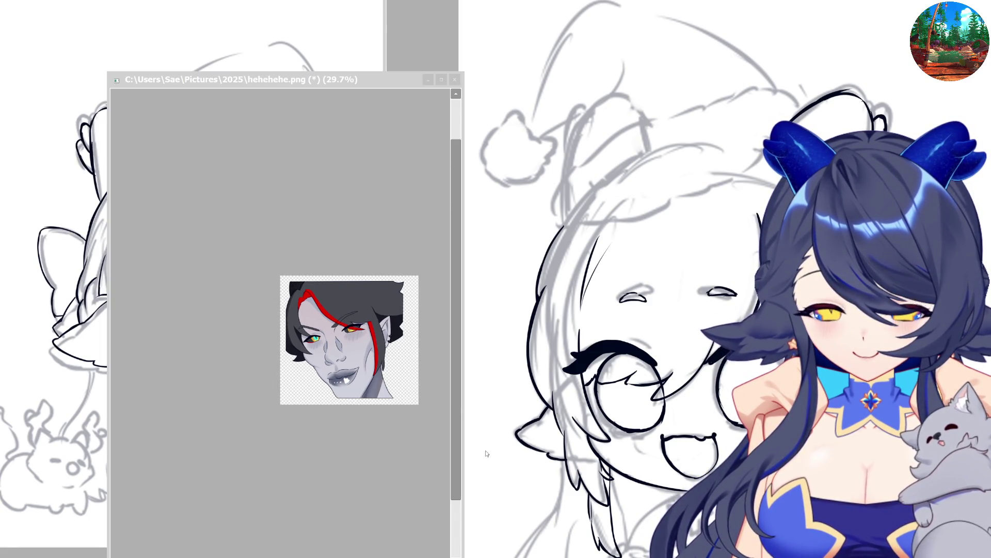
pyautogui.hotkey('alt', 'Tab')
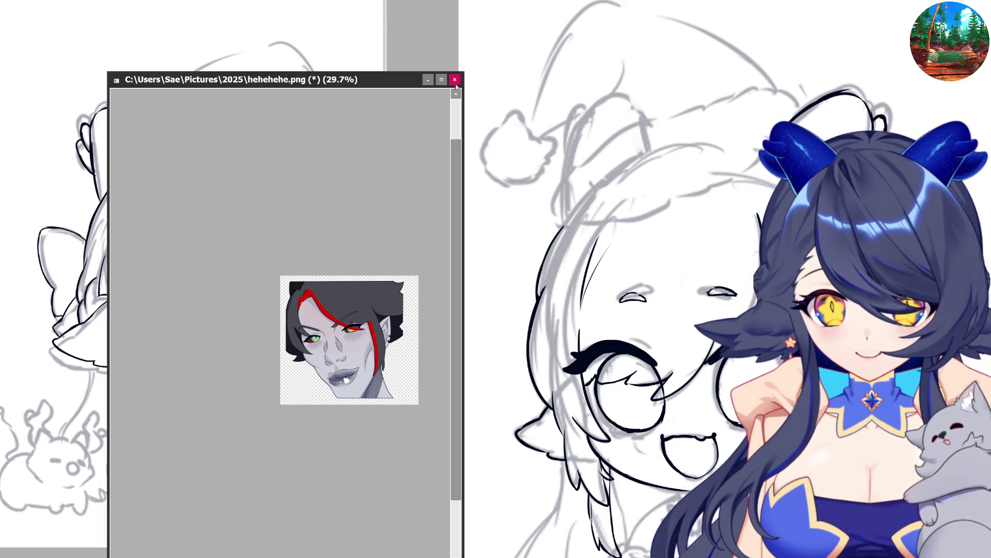
pyautogui.hotkey('alt', 'Tab')
pyautogui.hotkey('alt', 'Tab')
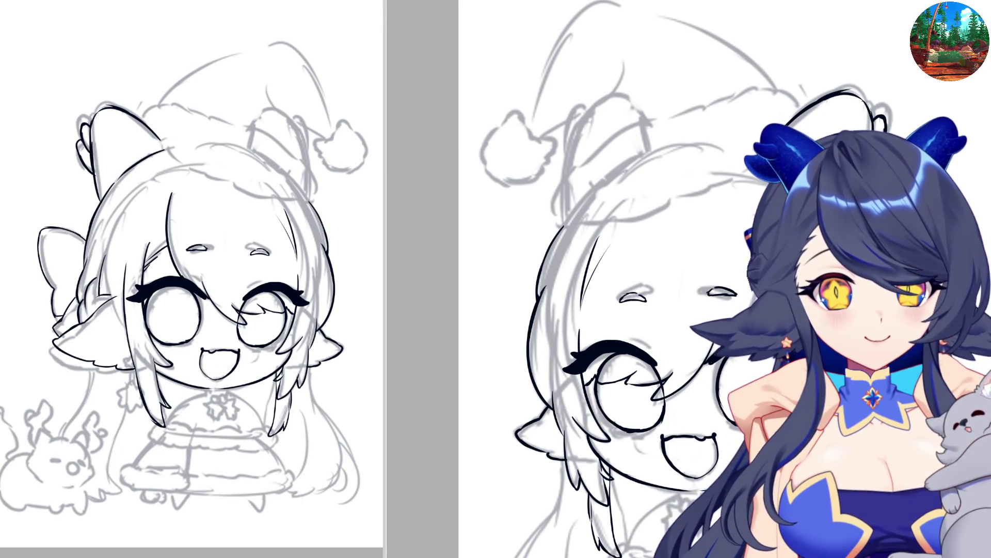
# Zoom around the chibi canvas to review the inked face, ear, bow and hair strands
pyautogui.scroll(2, 700, 367)
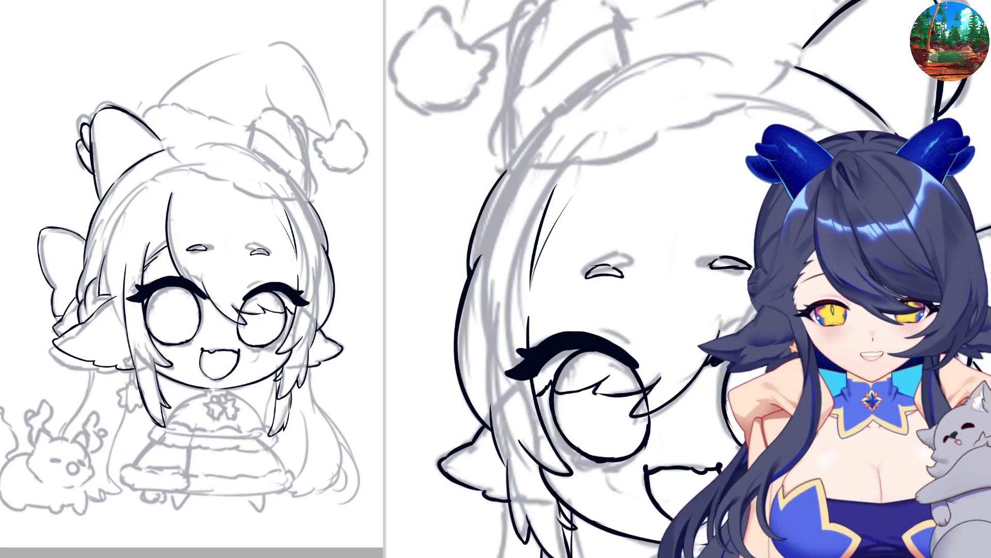
pyautogui.scroll(-2, 747, 271)
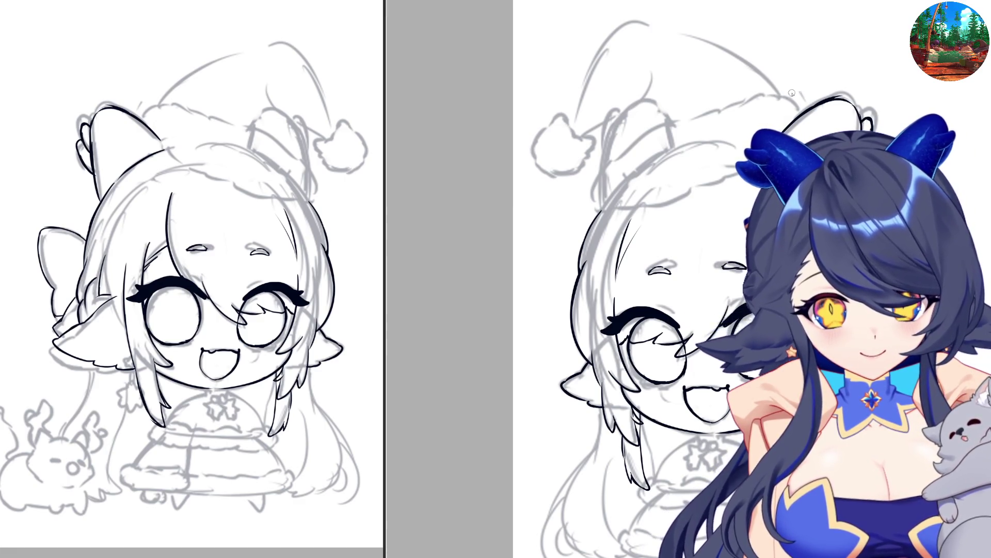
# Ink the Santa hat's fur brim: top arc, long brim line, side stroke and underside, flipping the view as needed
pyautogui.moveTo(783, 94); pyautogui.dragTo(809, 115)
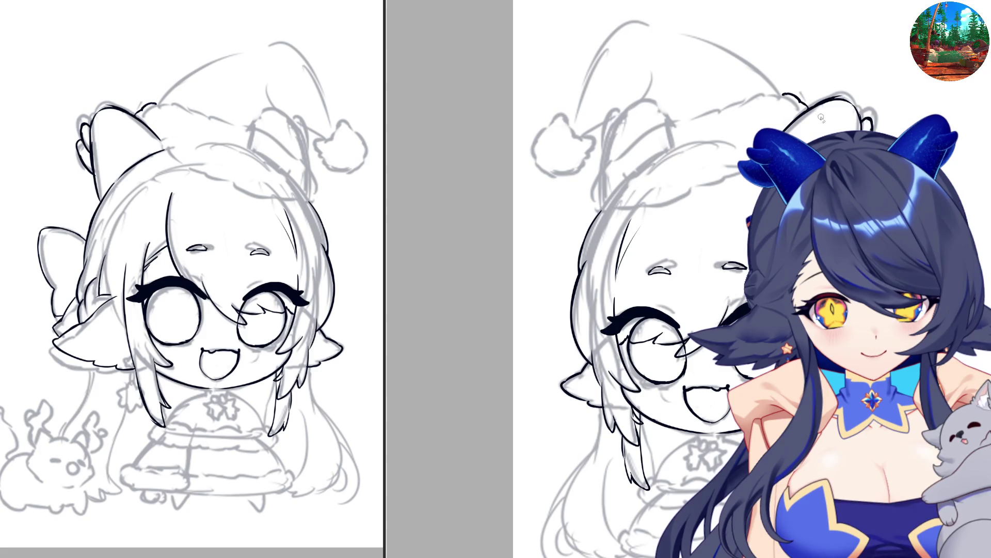
pyautogui.press('h')
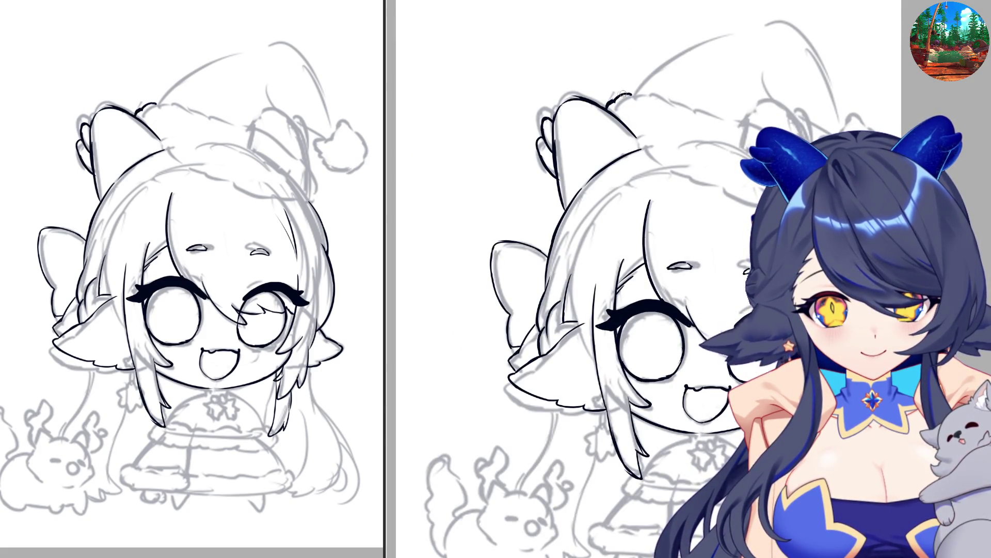
pyautogui.moveTo(633, 94); pyautogui.dragTo(793, 140)
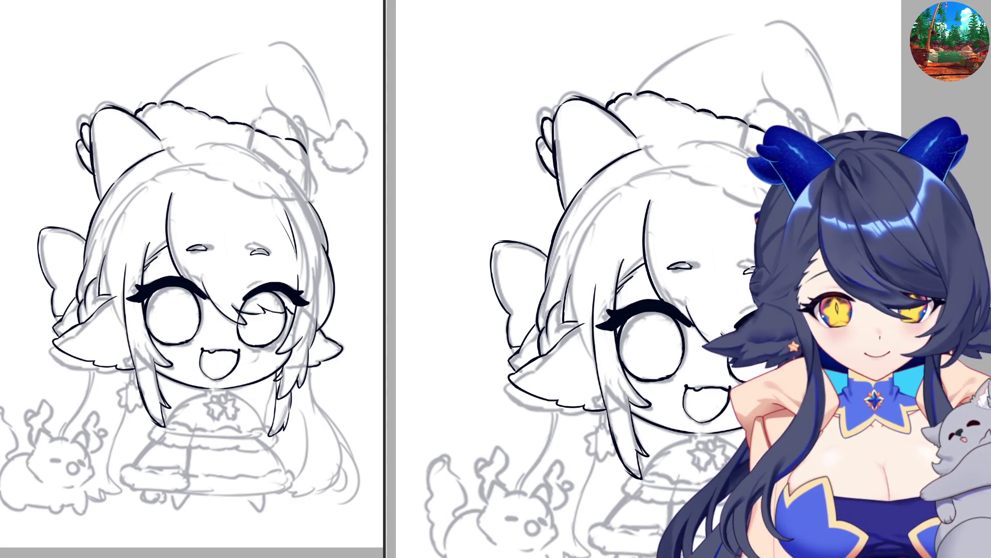
pyautogui.moveTo(808, 149); pyautogui.dragTo(826, 210)
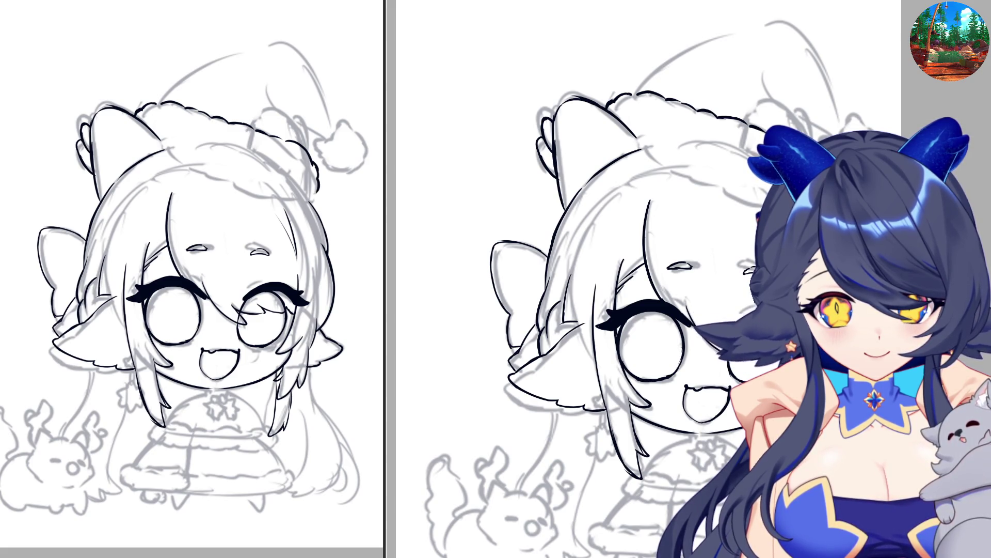
pyautogui.press('h')
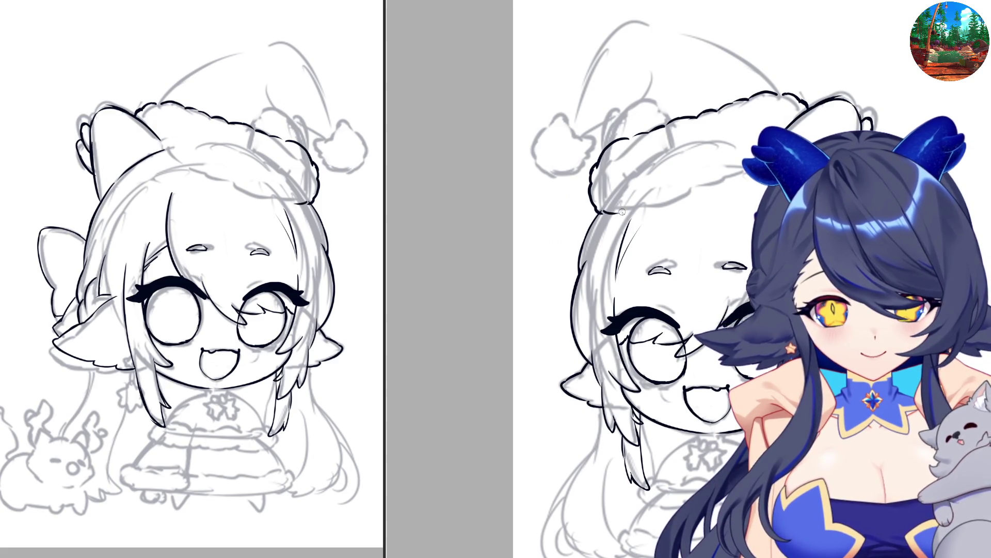
pyautogui.moveTo(604, 213)
pyautogui.mouseDown()
pyautogui.moveTo(645, 214)
pyautogui.moveTo(743, 170)
pyautogui.mouseUp()
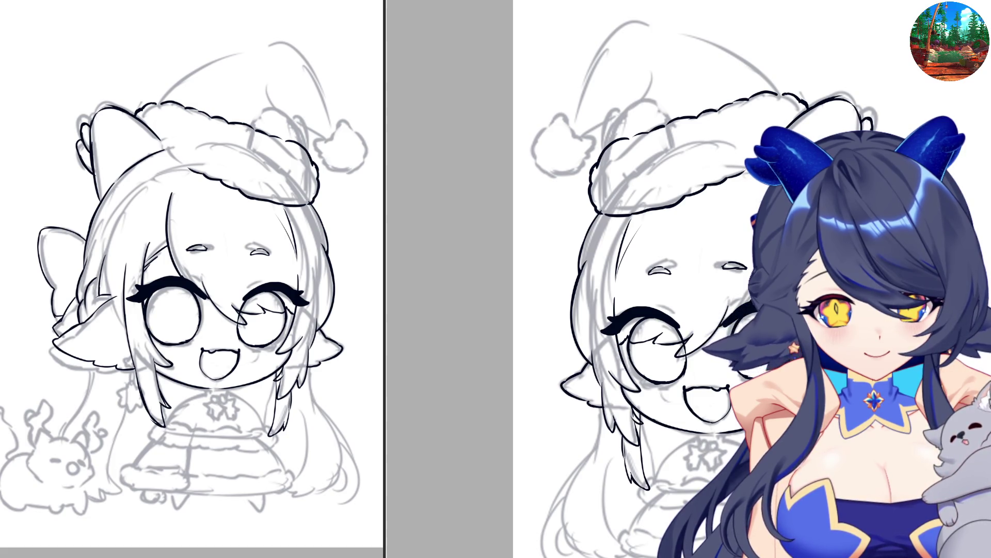
pyautogui.moveTo(778, 150); pyautogui.dragTo(739, 172)
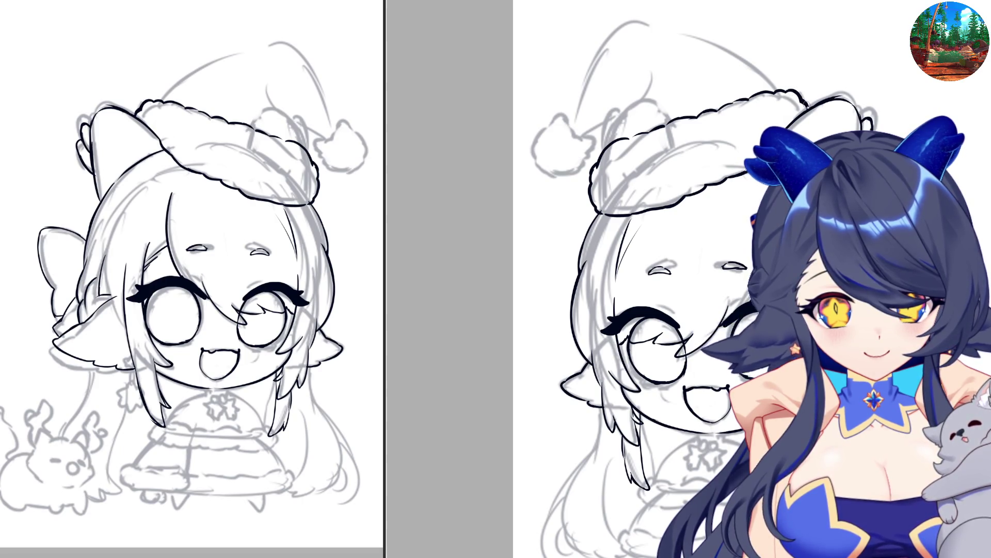
# Ink the hat cone's long line up to its point, trimming the tip, plus the curved fold line
pyautogui.press('h')
pyautogui.moveTo(624, 90); pyautogui.dragTo(697, 38)
pyautogui.hotkey('ctrl', 'z')
pyautogui.hotkey('ctrl', 'z')
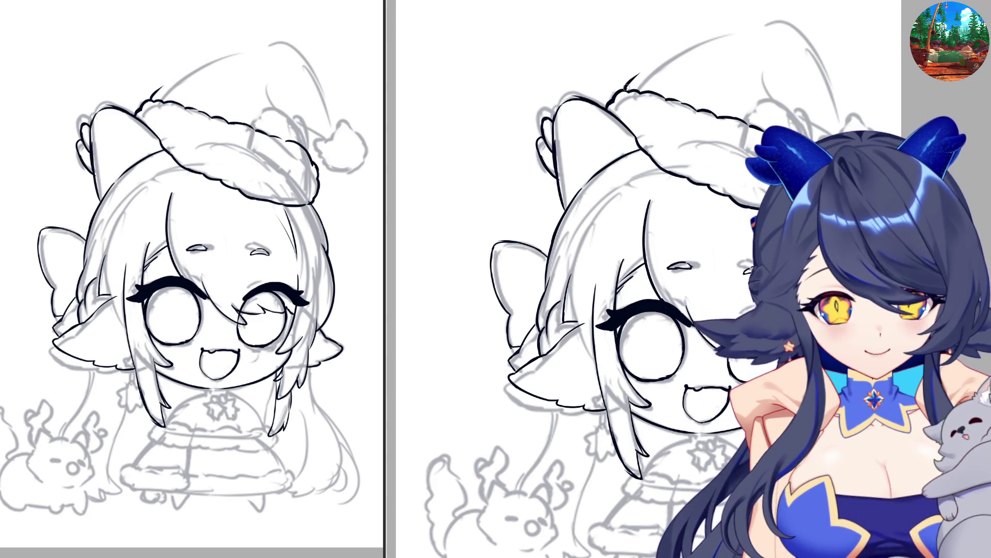
pyautogui.moveTo(626, 88)
pyautogui.mouseDown()
pyautogui.moveTo(681, 42)
pyautogui.moveTo(738, 24)
pyautogui.moveTo(790, 20)
pyautogui.moveTo(802, 35)
pyautogui.mouseUp()
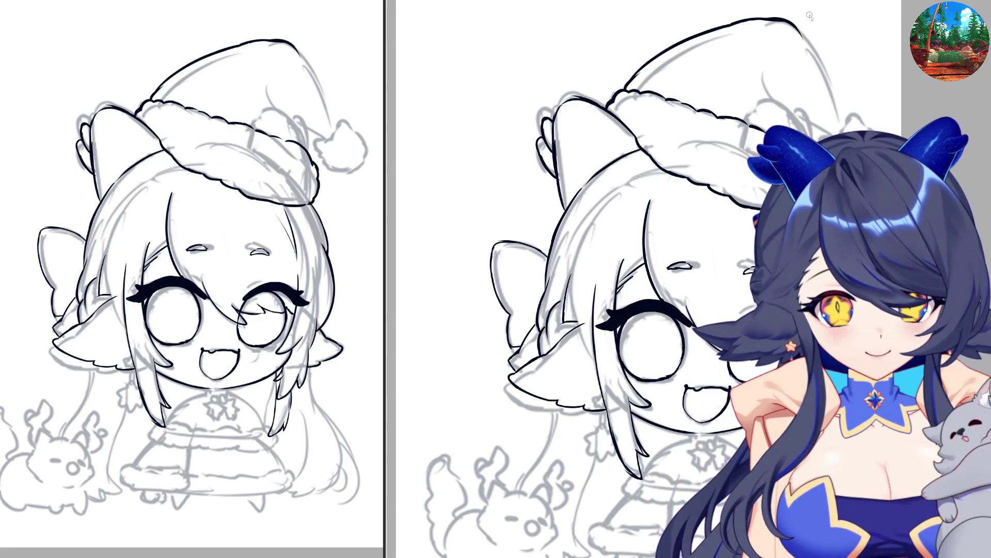
pyautogui.moveTo(757, 23)
pyautogui.mouseDown()
pyautogui.moveTo(812, 29)
pyautogui.moveTo(793, 23)
pyautogui.moveTo(821, 68)
pyautogui.mouseUp()
pyautogui.hotkey('ctrl', 'z')
pyautogui.moveTo(803, 35); pyautogui.dragTo(841, 126)
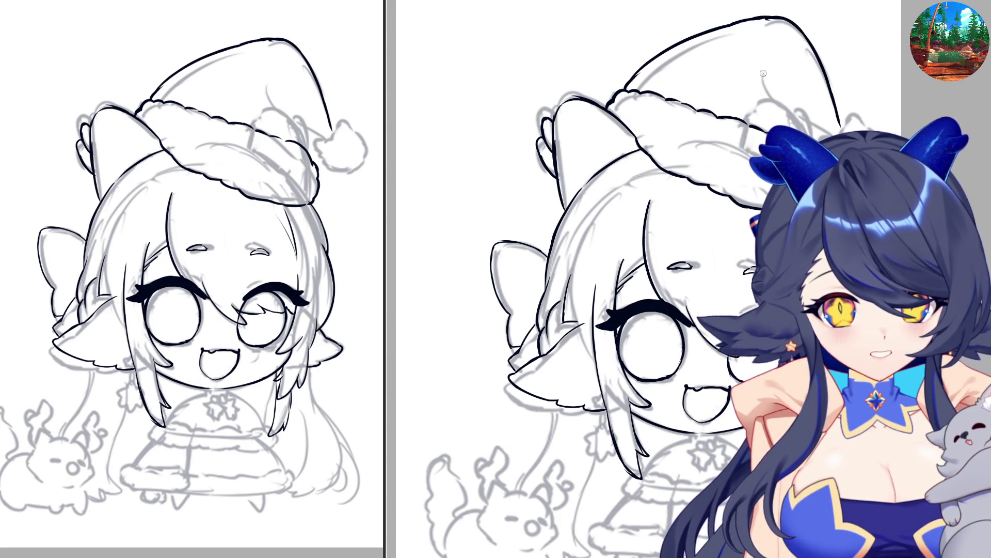
pyautogui.moveTo(764, 73)
pyautogui.mouseDown()
pyautogui.moveTo(798, 120)
pyautogui.moveTo(820, 127)
pyautogui.moveTo(829, 170)
pyautogui.mouseUp()
# Retry the pompom's edge strokes where it meets the brim, undoing the misplaced ones
pyautogui.hotkey('ctrl', 'z')
pyautogui.hotkey('ctrl', 'z')
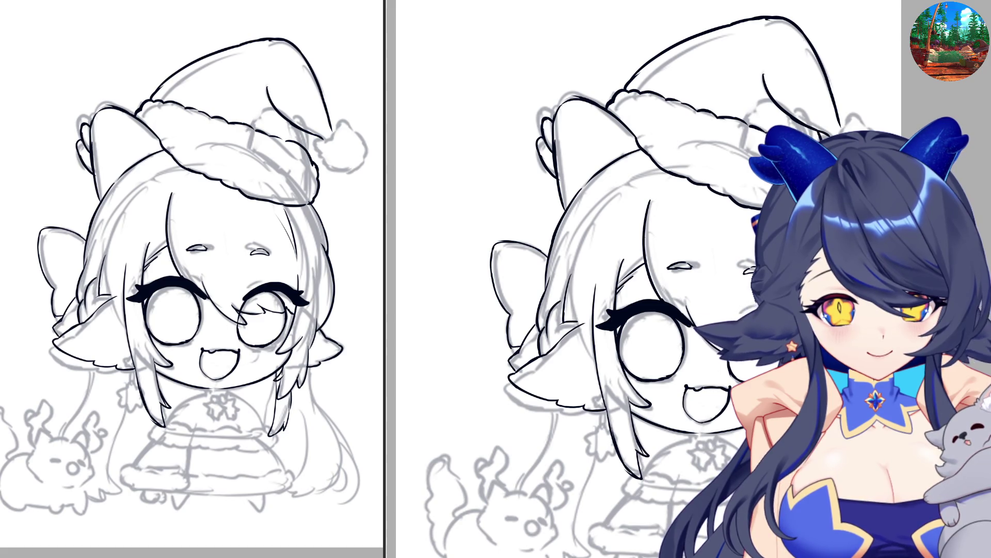
pyautogui.moveTo(823, 130)
pyautogui.mouseDown()
pyautogui.moveTo(814, 166)
pyautogui.moveTo(840, 207)
pyautogui.mouseUp()
pyautogui.hotkey('ctrl', 'z')
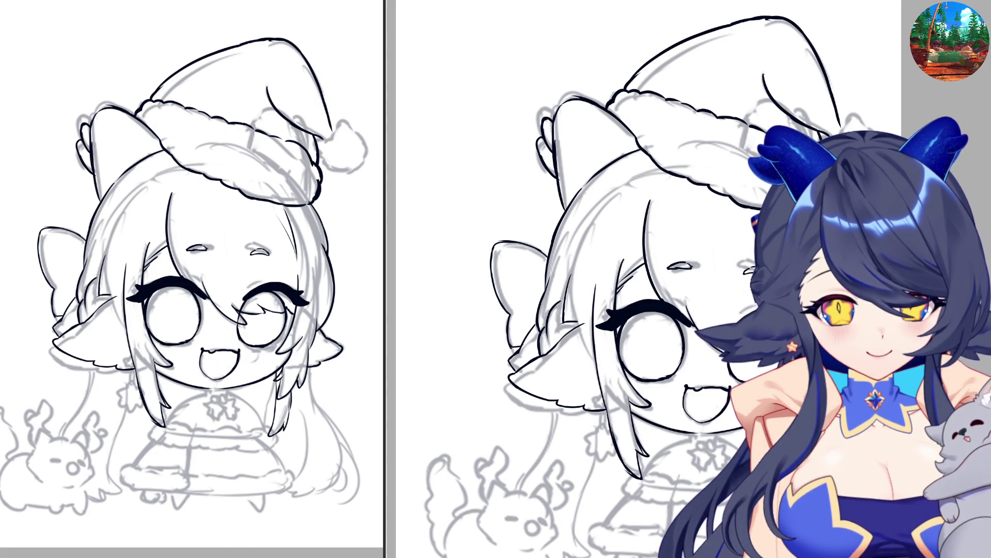
pyautogui.hotkey('ctrl', 'z')
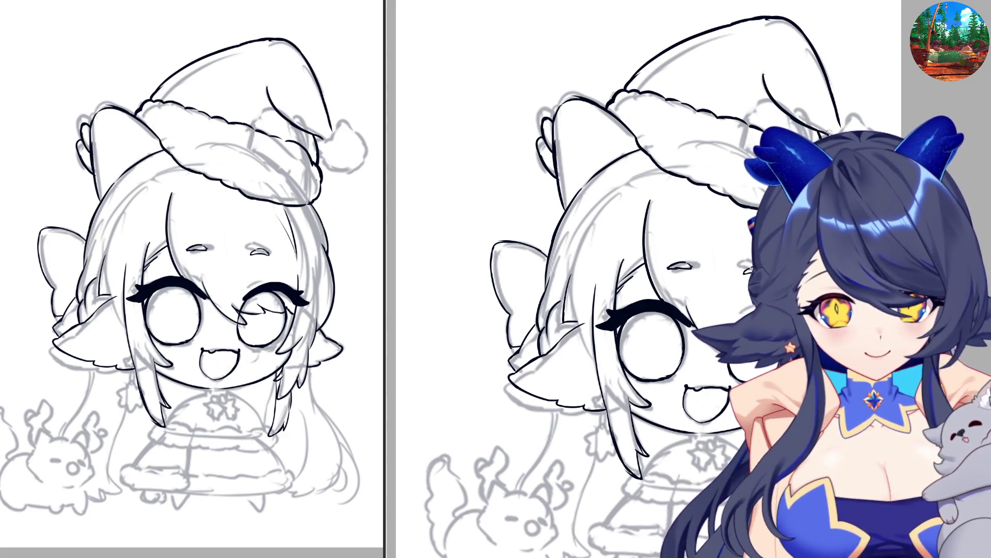
pyautogui.moveTo(832, 125)
pyautogui.mouseDown()
pyautogui.moveTo(863, 133)
pyautogui.moveTo(879, 168)
pyautogui.moveTo(835, 180)
pyautogui.mouseUp()
pyautogui.hotkey('ctrl', 'z')
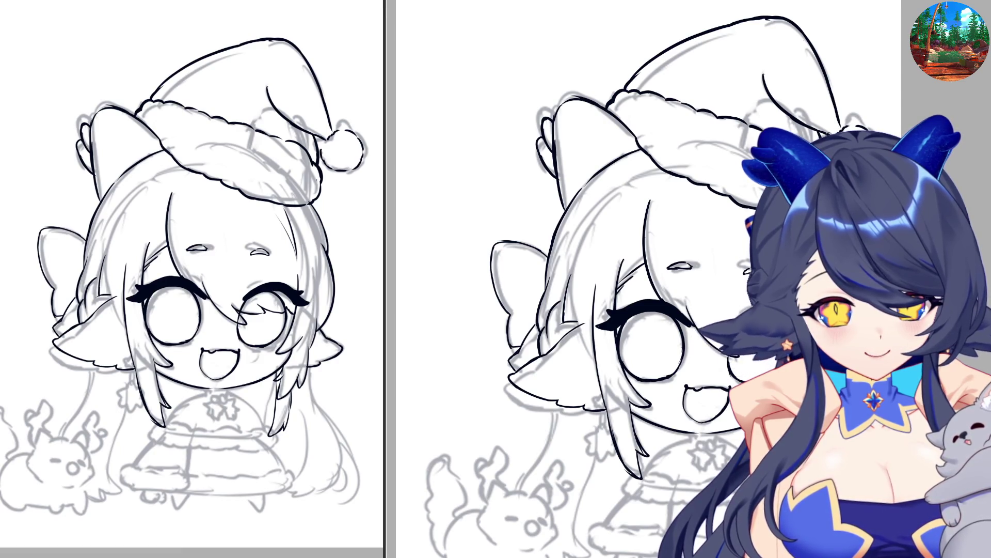
pyautogui.moveTo(814, 134)
pyautogui.mouseDown()
pyautogui.moveTo(830, 142)
pyautogui.moveTo(860, 119)
pyautogui.mouseUp()
pyautogui.hotkey('ctrl', 'z')
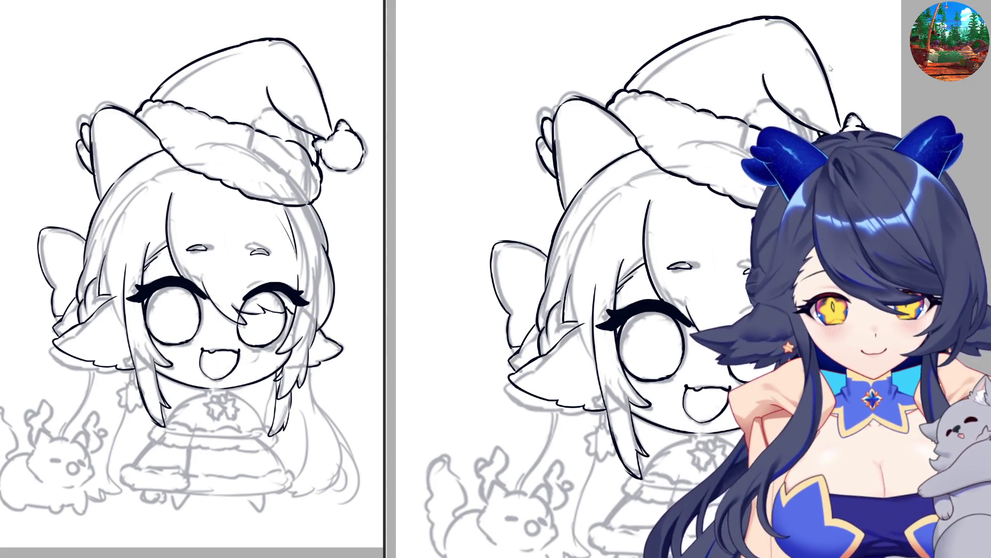
# Mirror the view and ink the short collar line at the left beneath the face
pyautogui.press('h')
pyautogui.scroll(-3, 708, 221)
pyautogui.scroll(2, 708, 222)
pyautogui.scroll(1, 708, 221)
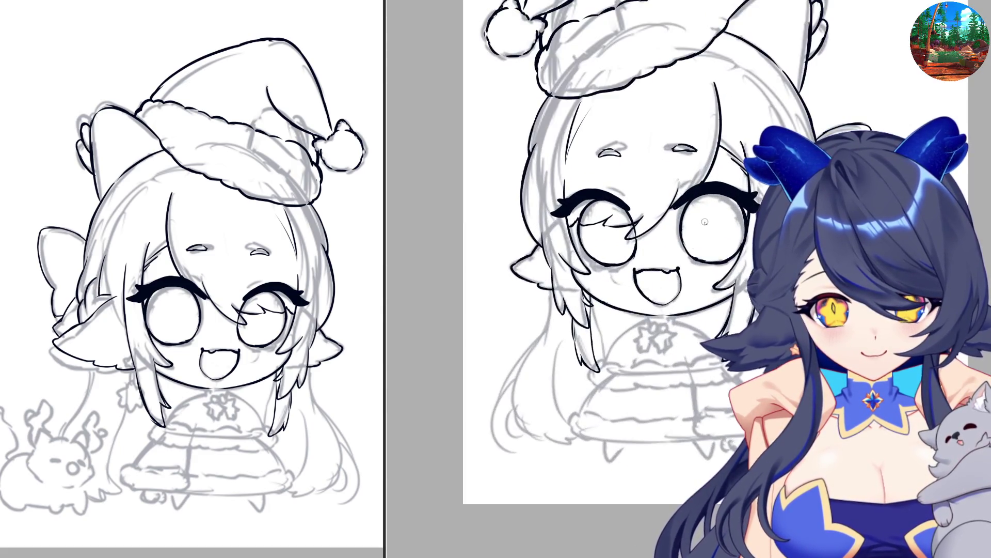
pyautogui.scroll(2, 693, 374)
pyautogui.scroll(-2, 693, 374)
pyautogui.scroll(1, 727, 259)
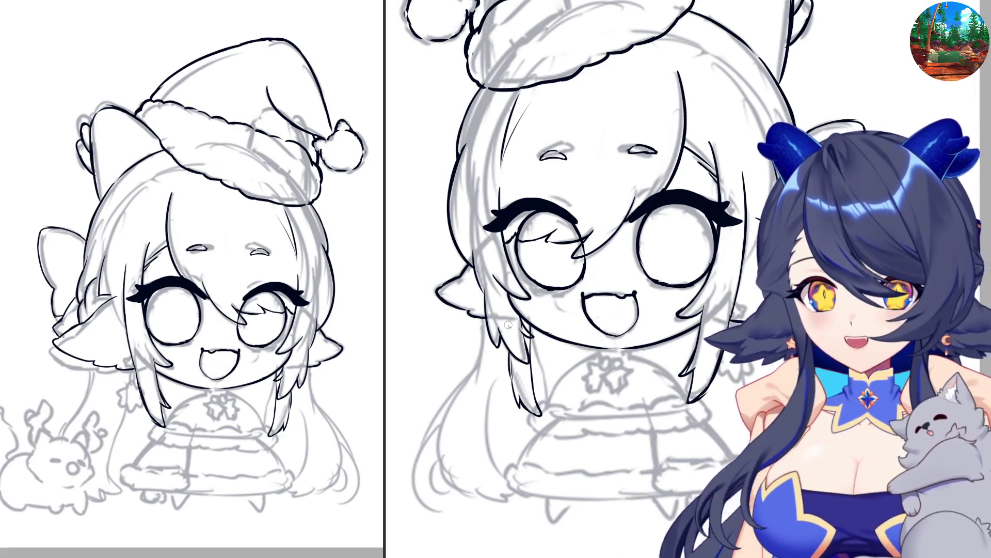
pyautogui.moveTo(609, 345); pyautogui.dragTo(556, 393)
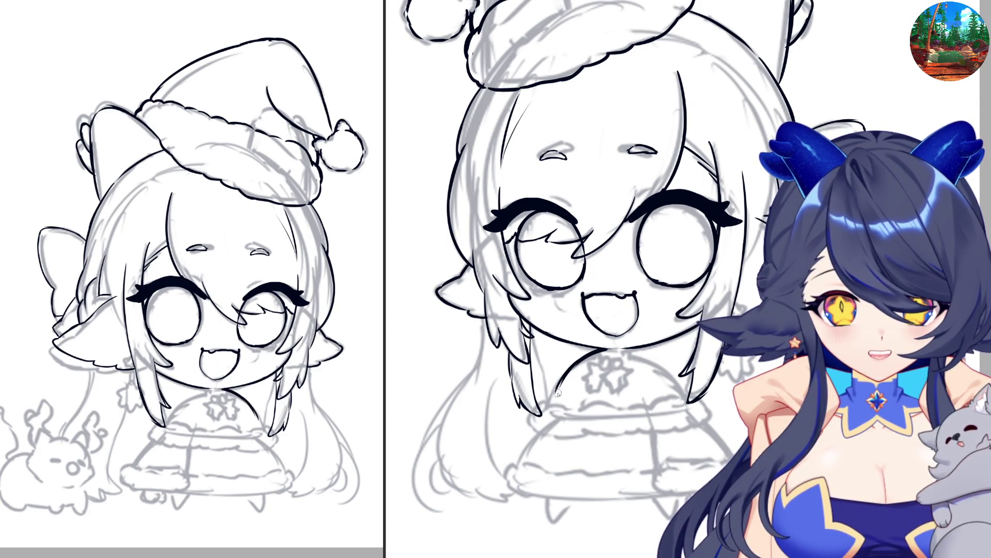
# Ink the coat's left side line, redrawing it straighter, and the right edge down from the collar
pyautogui.moveTo(640, 350)
pyautogui.mouseDown()
pyautogui.moveTo(665, 364)
pyautogui.moveTo(686, 400)
pyautogui.moveTo(655, 463)
pyautogui.mouseUp()
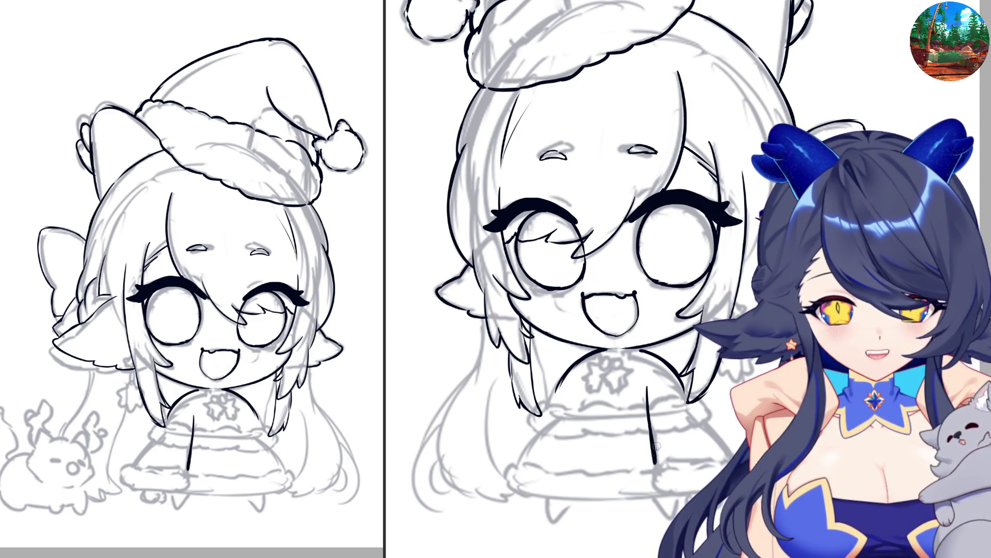
pyautogui.hotkey('ctrl', 'z')
pyautogui.moveTo(648, 388); pyautogui.dragTo(652, 466)
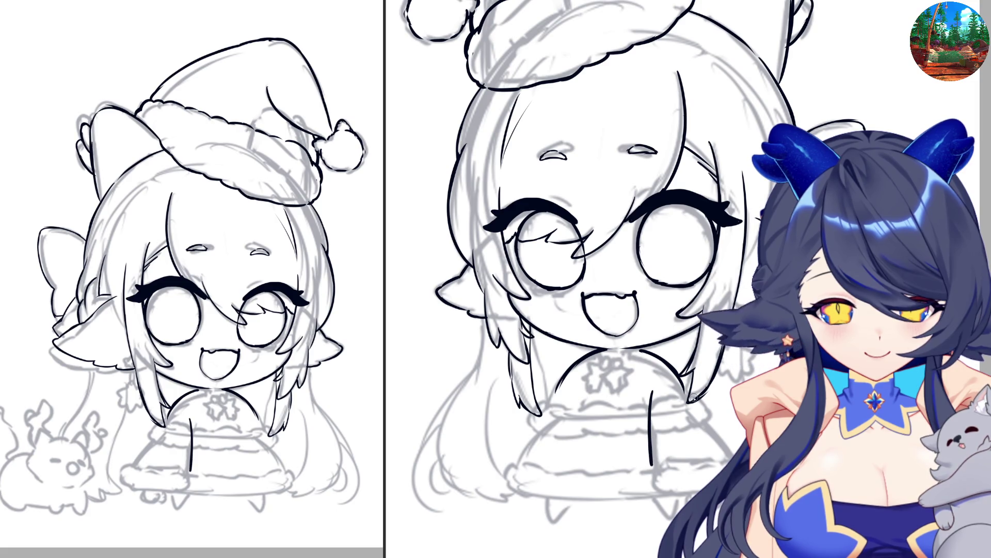
pyautogui.moveTo(694, 396); pyautogui.dragTo(729, 455)
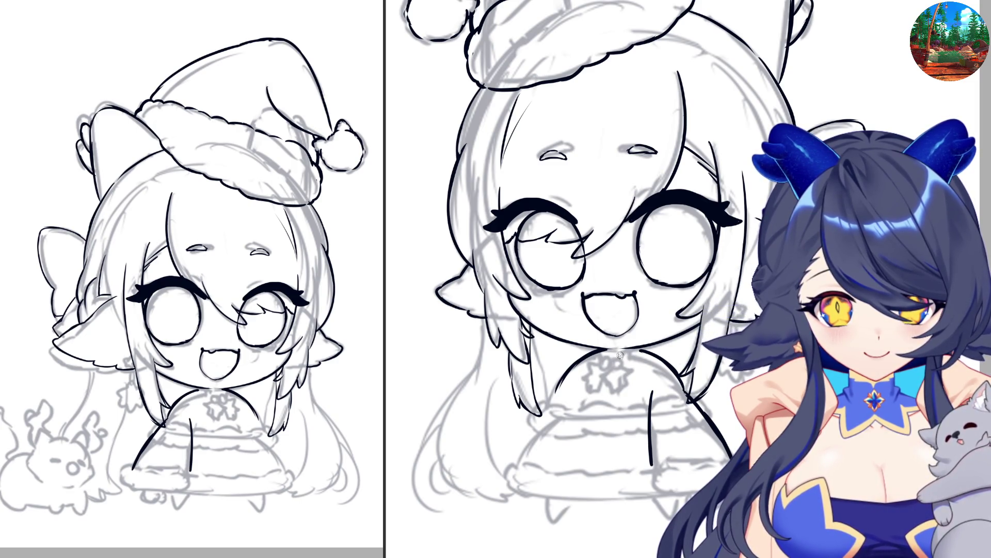
# Draw two small rings by the collar bell and the holly ornament below it
pyautogui.moveTo(617, 348); pyautogui.dragTo(620, 354)
pyautogui.moveTo(619, 356); pyautogui.dragTo(622, 352)
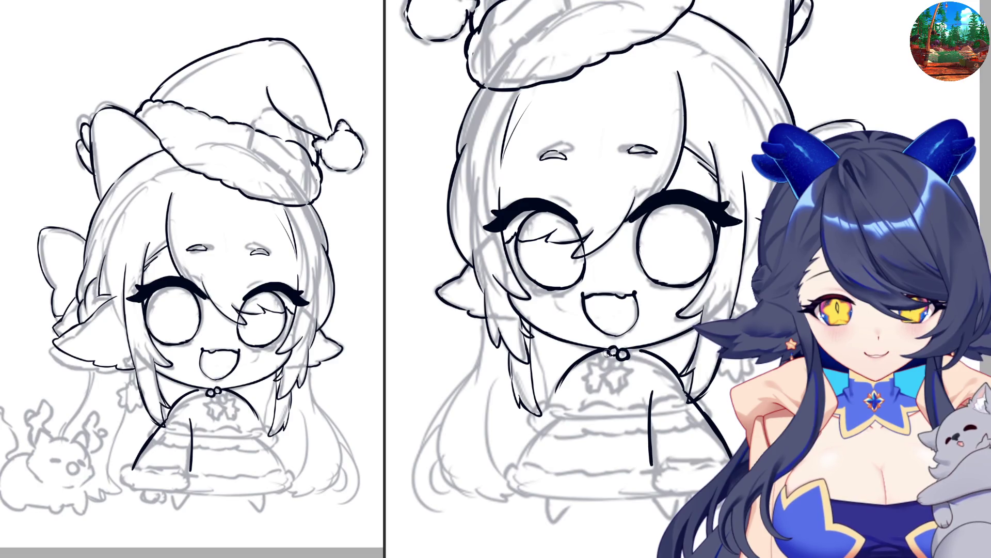
pyautogui.moveTo(598, 365)
pyautogui.mouseDown()
pyautogui.moveTo(600, 383)
pyautogui.moveTo(618, 359)
pyautogui.moveTo(627, 378)
pyautogui.moveTo(633, 356)
pyautogui.moveTo(640, 364)
pyautogui.moveTo(608, 376)
pyautogui.mouseUp()
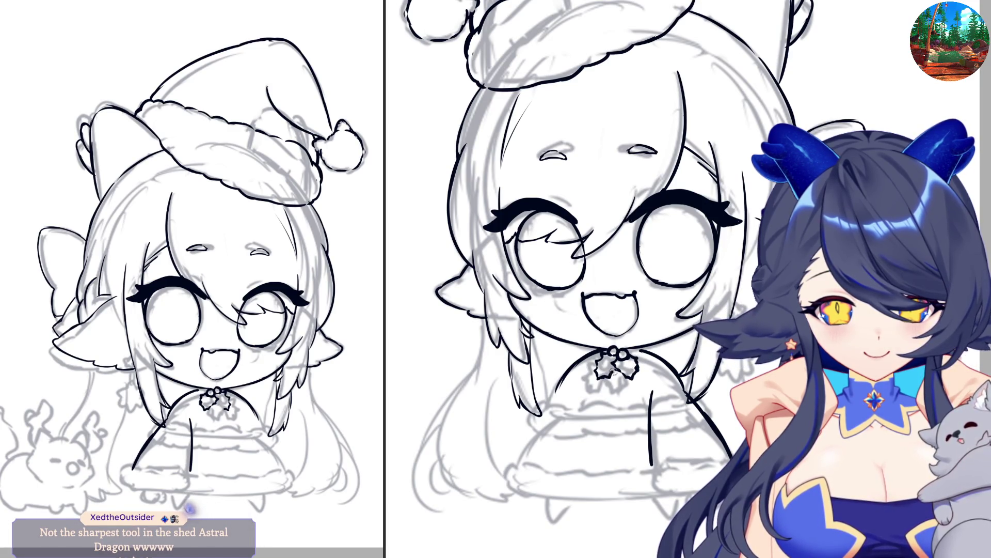
pyautogui.moveTo(613, 372); pyautogui.dragTo(615, 371)
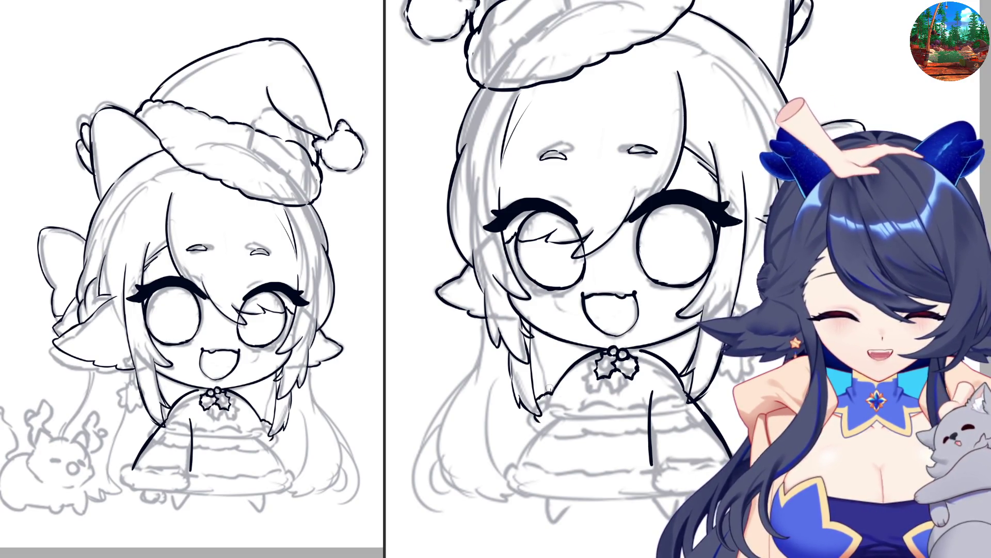
# Ink the coat's fur trim line across the front and extend its lower hem edges rightward and down
pyautogui.moveTo(552, 419)
pyautogui.mouseDown()
pyautogui.moveTo(543, 426)
pyautogui.moveTo(652, 429)
pyautogui.mouseUp()
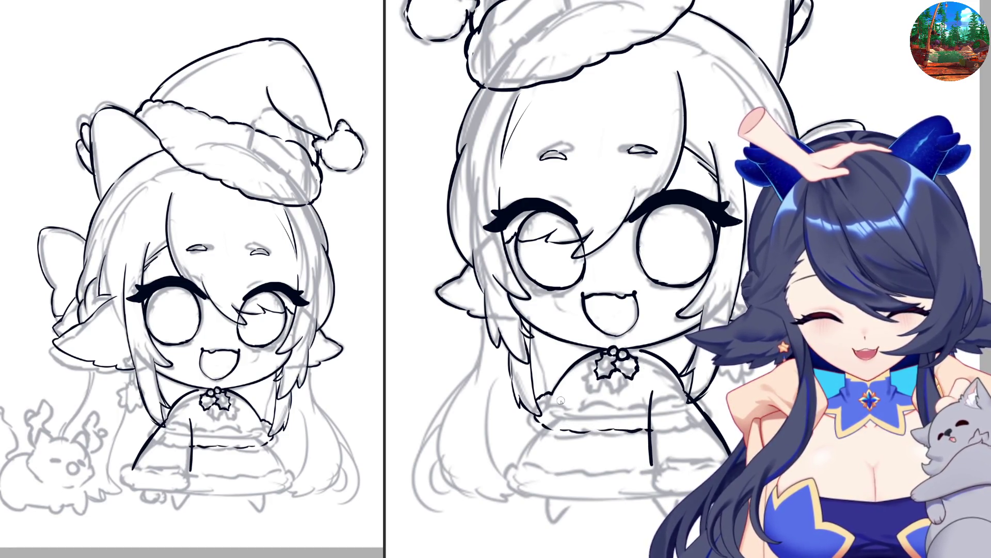
pyautogui.moveTo(561, 400); pyautogui.dragTo(693, 398)
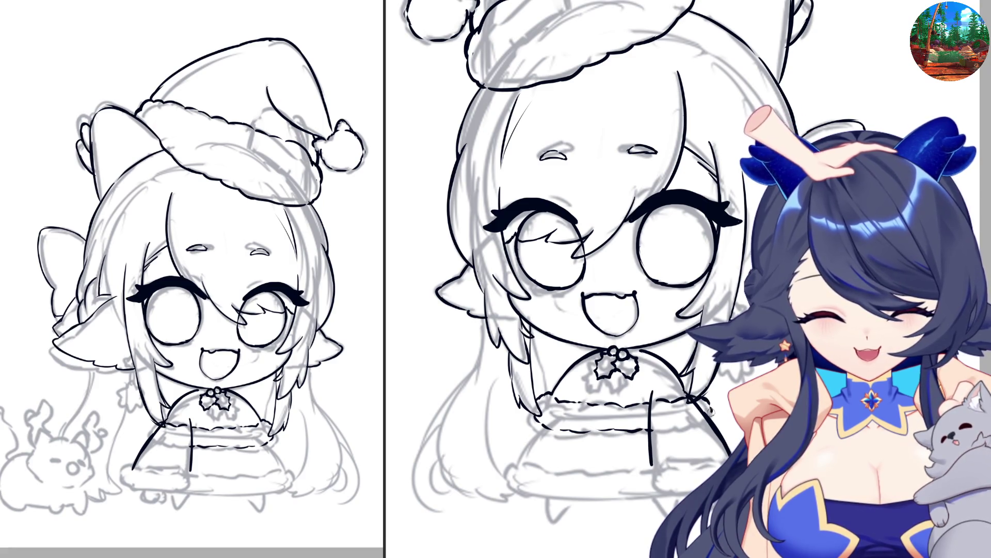
pyautogui.moveTo(654, 429); pyautogui.dragTo(694, 427)
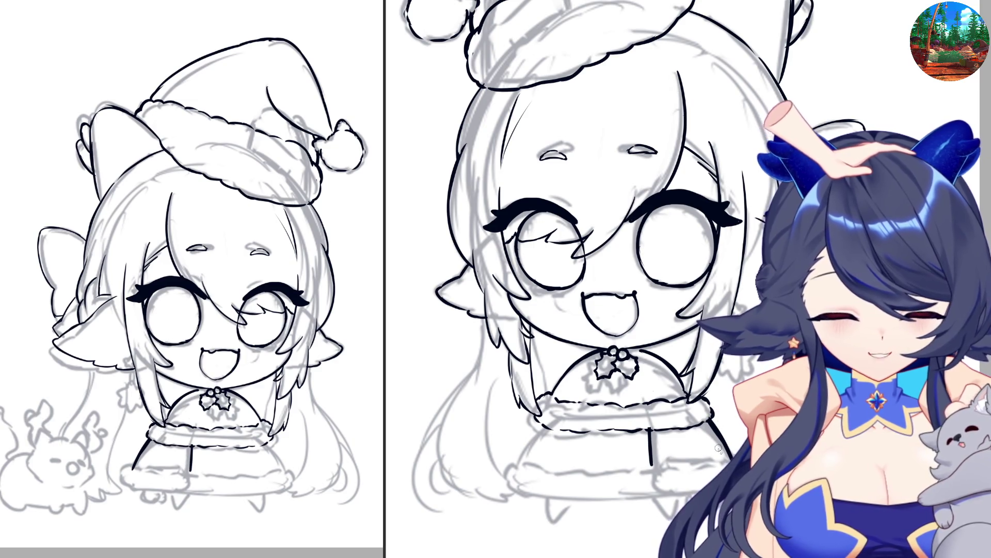
pyautogui.moveTo(650, 461)
pyautogui.mouseDown()
pyautogui.moveTo(648, 472)
pyautogui.moveTo(705, 463)
pyautogui.mouseUp()
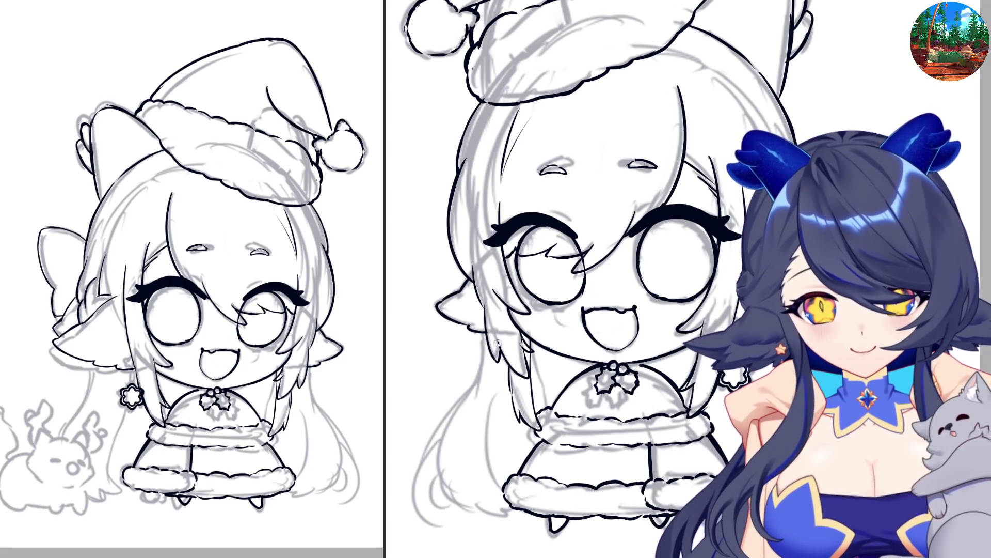
# Ink the hair's left outer edge and long lower-left strands, retrying bad strokes, then flip the view
pyautogui.moveTo(483, 331)
pyautogui.mouseDown()
pyautogui.moveTo(476, 381)
pyautogui.moveTo(662, 375)
pyautogui.mouseUp()
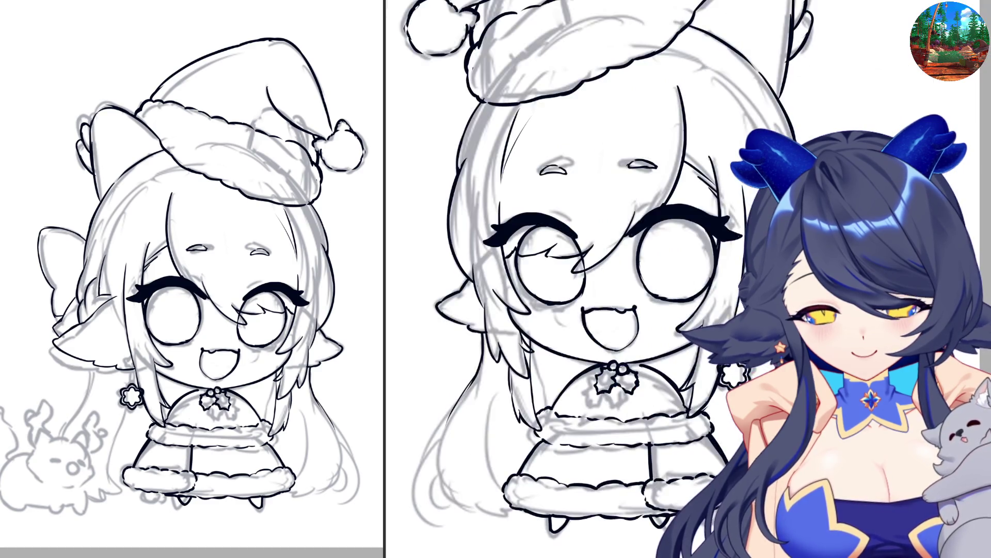
pyautogui.moveTo(456, 410)
pyautogui.mouseDown()
pyautogui.moveTo(443, 480)
pyautogui.moveTo(456, 505)
pyautogui.moveTo(504, 521)
pyautogui.moveTo(504, 502)
pyautogui.mouseUp()
pyautogui.hotkey('ctrl', 'z')
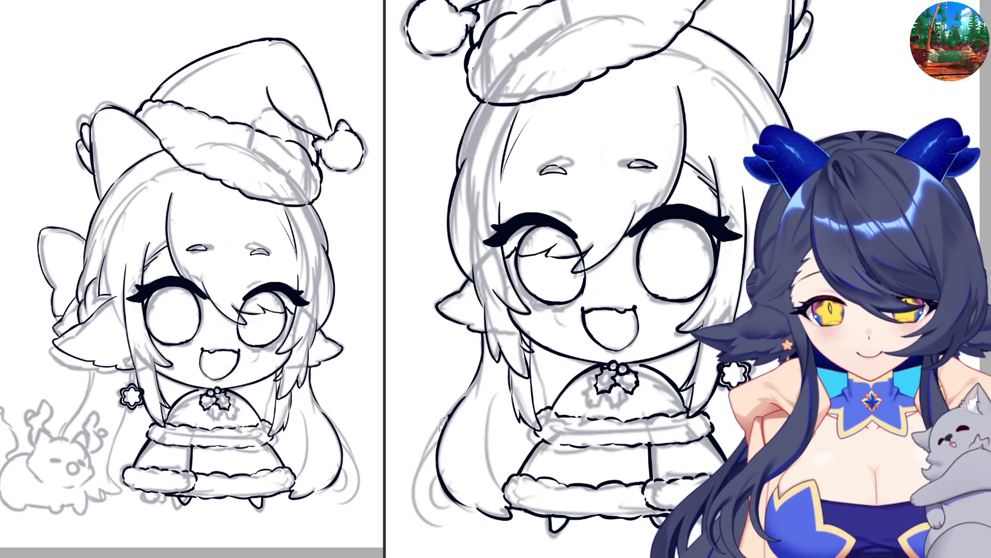
pyautogui.moveTo(442, 419)
pyautogui.mouseDown()
pyautogui.moveTo(417, 503)
pyautogui.moveTo(465, 521)
pyautogui.mouseUp()
pyautogui.hotkey('ctrl', 'z')
pyautogui.hotkey('ctrl', 'z')
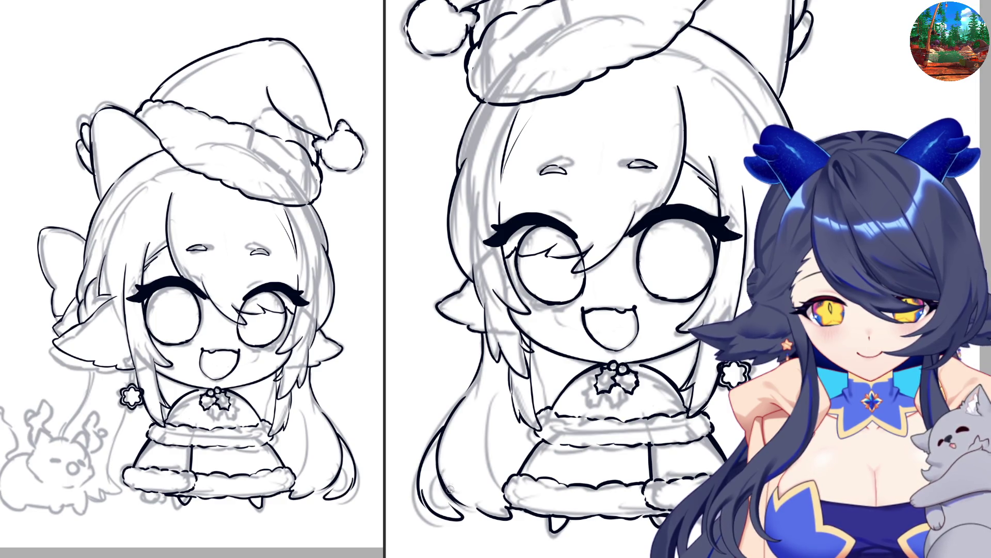
pyautogui.hotkey('ctrl', 'z')
pyautogui.moveTo(420, 490)
pyautogui.mouseDown()
pyautogui.moveTo(464, 523)
pyautogui.moveTo(438, 509)
pyautogui.moveTo(444, 516)
pyautogui.moveTo(467, 523)
pyautogui.moveTo(440, 486)
pyautogui.moveTo(465, 518)
pyautogui.moveTo(482, 511)
pyautogui.mouseUp()
pyautogui.hotkey('ctrl', 'z')
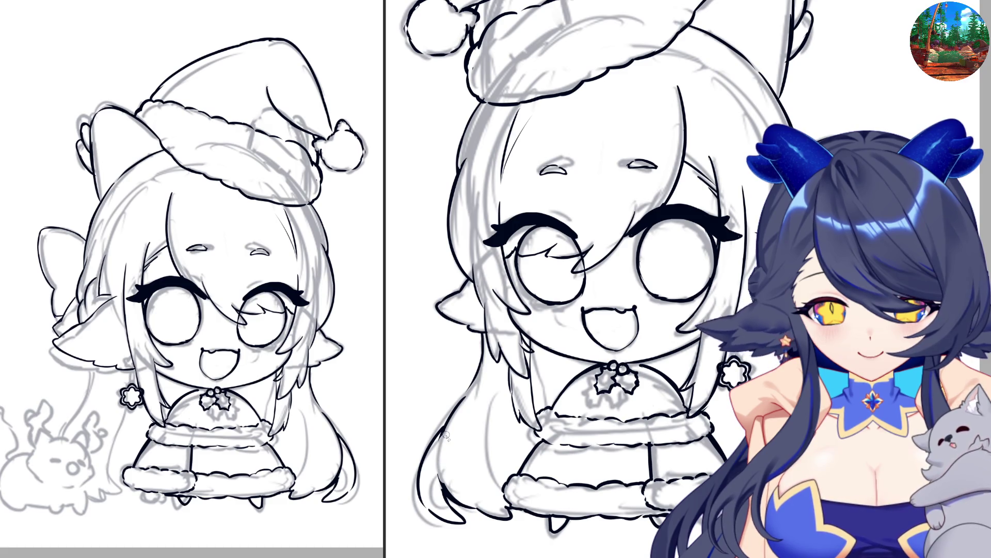
pyautogui.press('h')
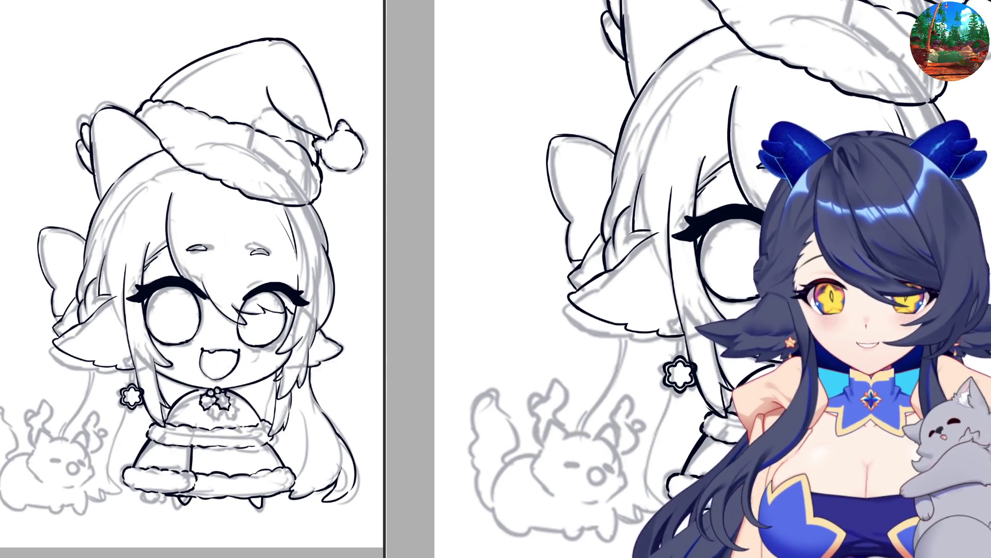
# Undo two recent hair strokes and ink new strands on the hair's left side
pyautogui.scroll(-2, 661, 279)
pyautogui.scroll(1, 661, 279)
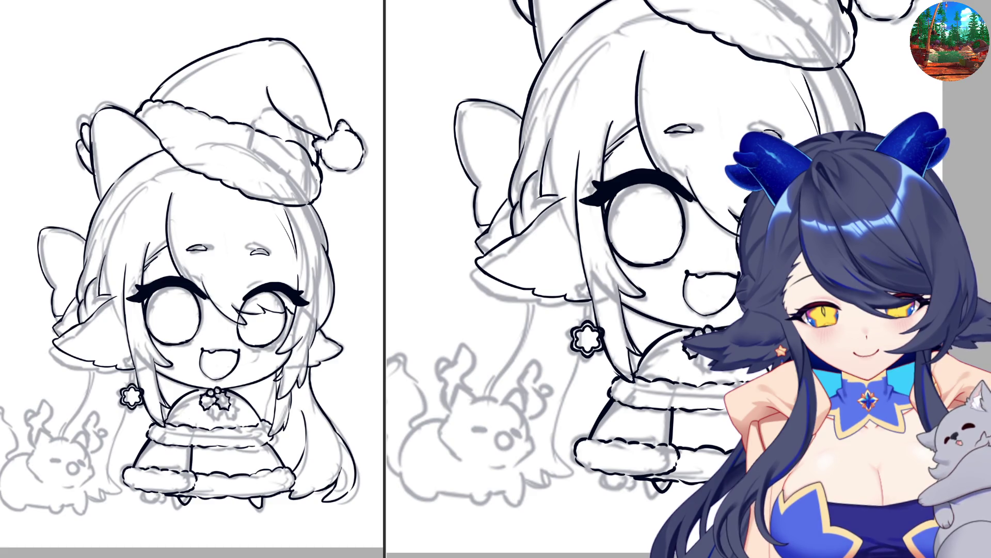
pyautogui.hotkey('ctrl', 'z')
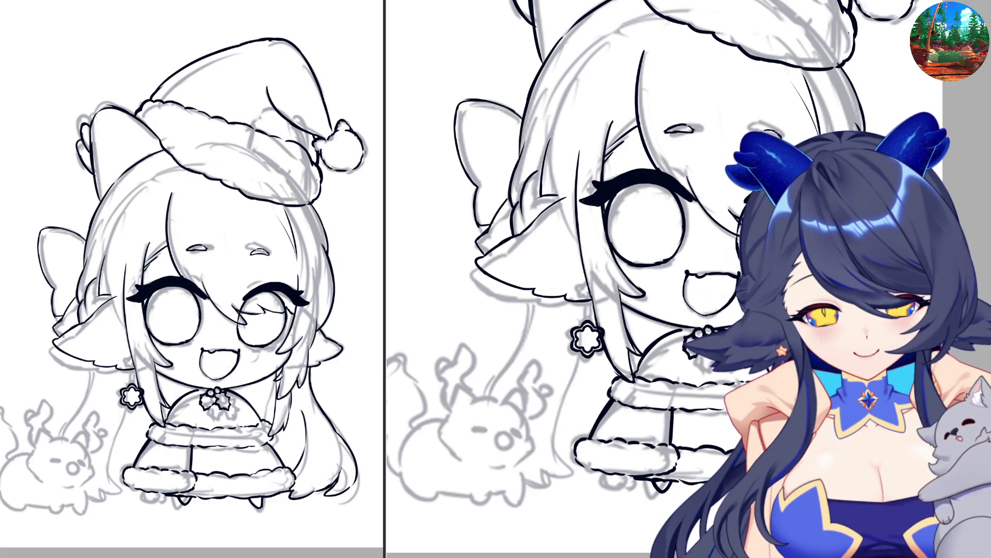
pyautogui.hotkey('ctrl', 'z')
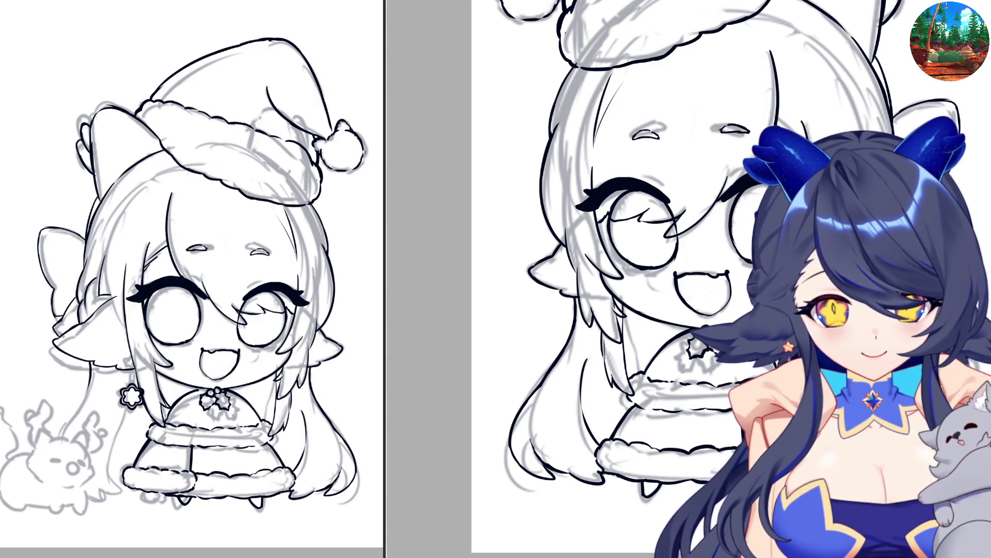
pyautogui.moveTo(92, 362); pyautogui.dragTo(61, 436)
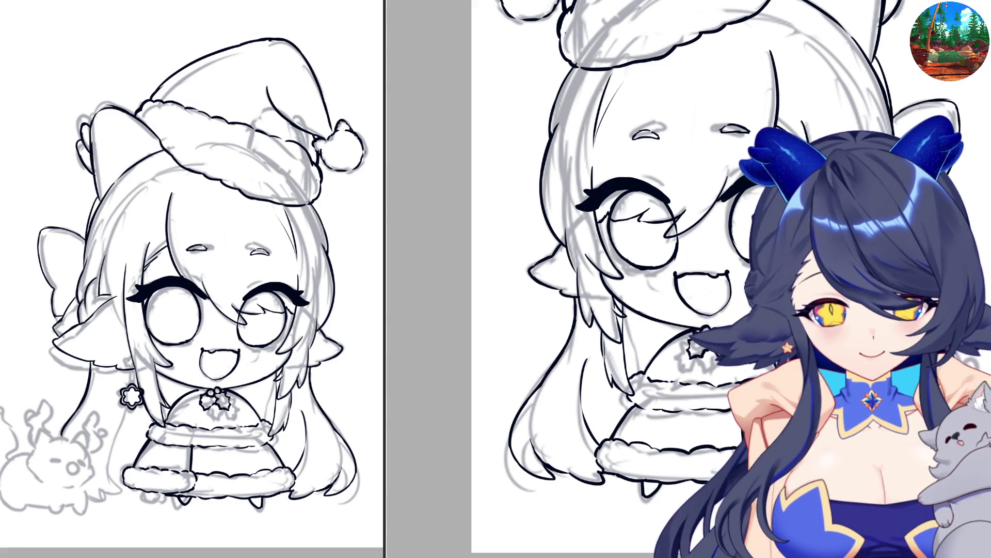
pyautogui.moveTo(125, 410); pyautogui.dragTo(105, 467)
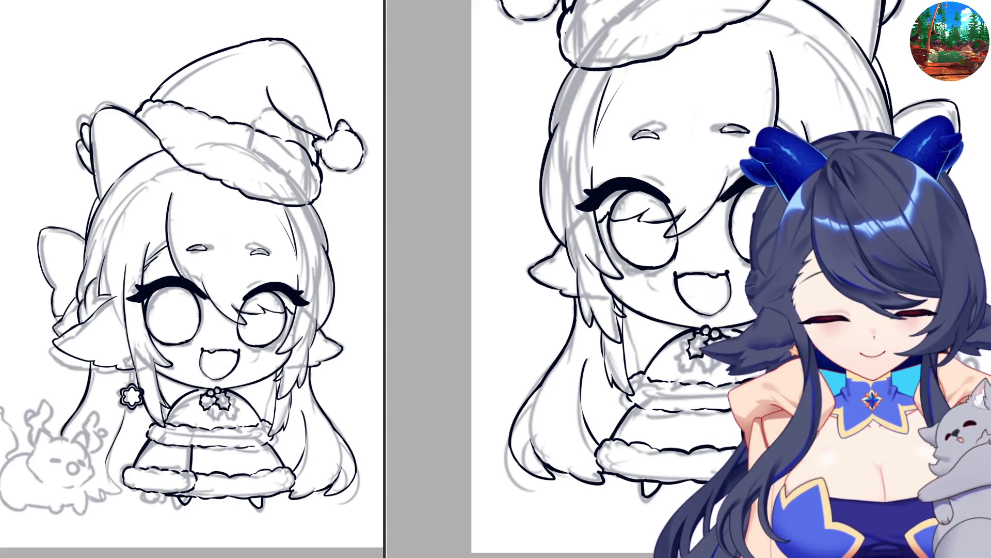
# Retry the strand along the hair's bottom, then mirror the view and add small lower-left strands
pyautogui.scroll(2, 544, 408)
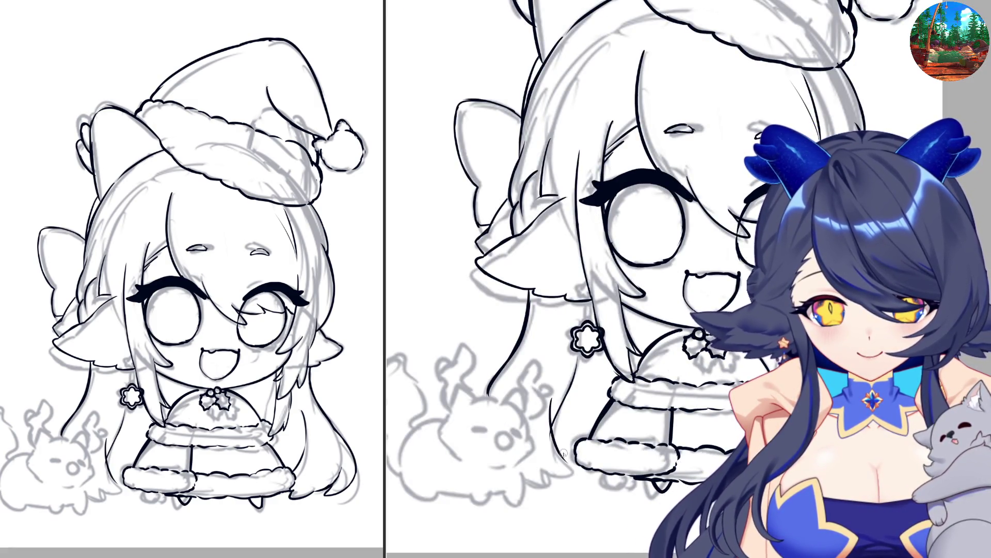
pyautogui.hotkey('ctrl', 'z')
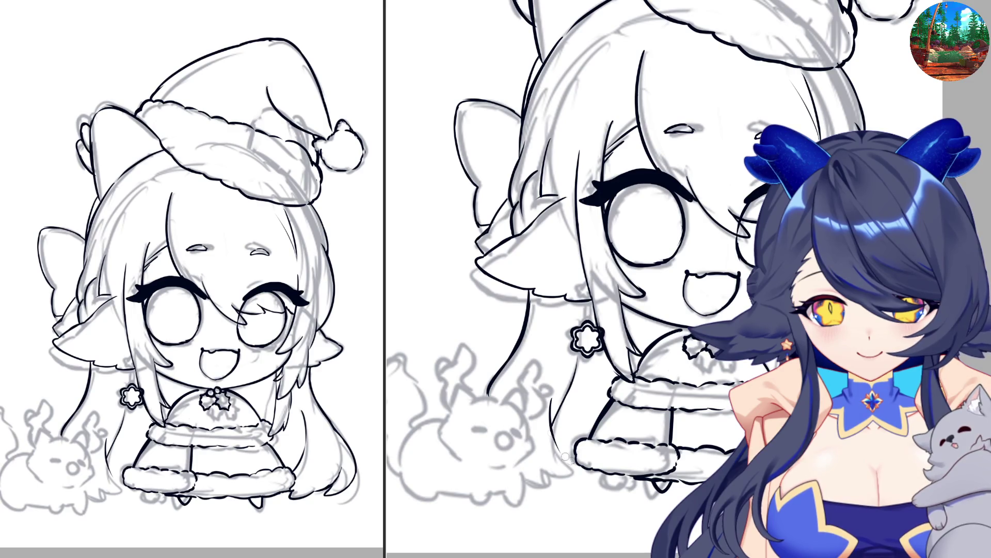
pyautogui.moveTo(572, 464); pyautogui.dragTo(550, 425)
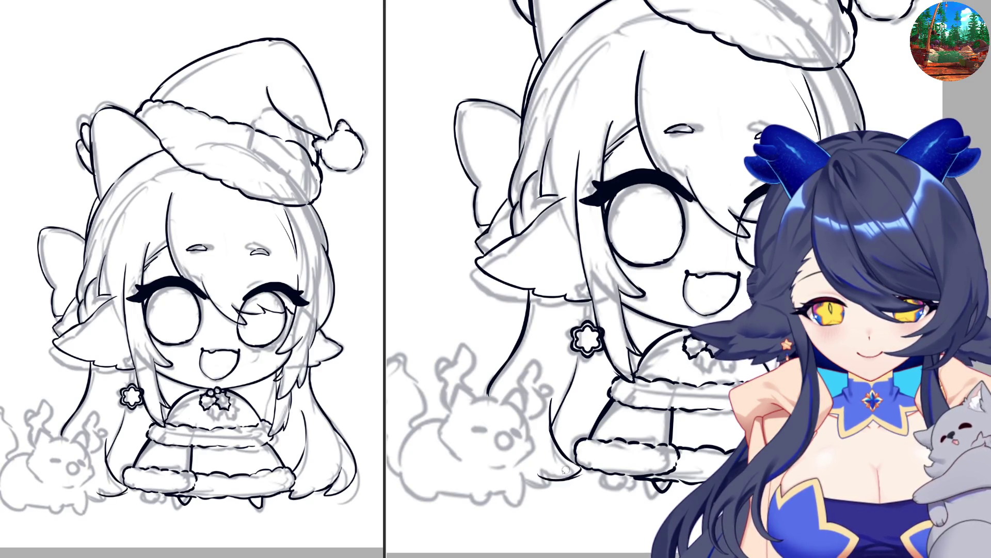
pyautogui.hotkey('ctrl', 'z')
pyautogui.moveTo(541, 471)
pyautogui.mouseDown()
pyautogui.moveTo(580, 477)
pyautogui.moveTo(573, 461)
pyautogui.mouseUp()
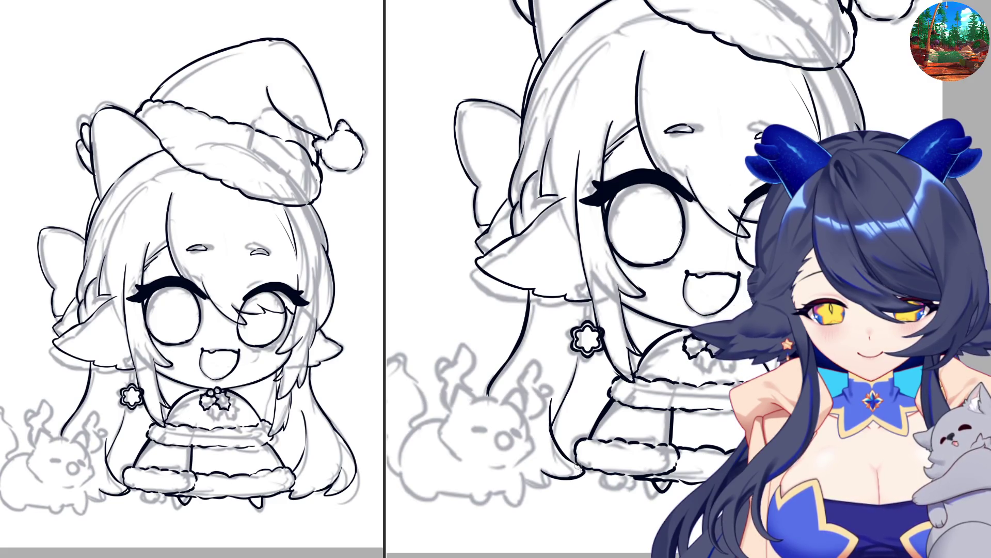
pyautogui.hotkey('ctrl', 'z')
pyautogui.press('m')
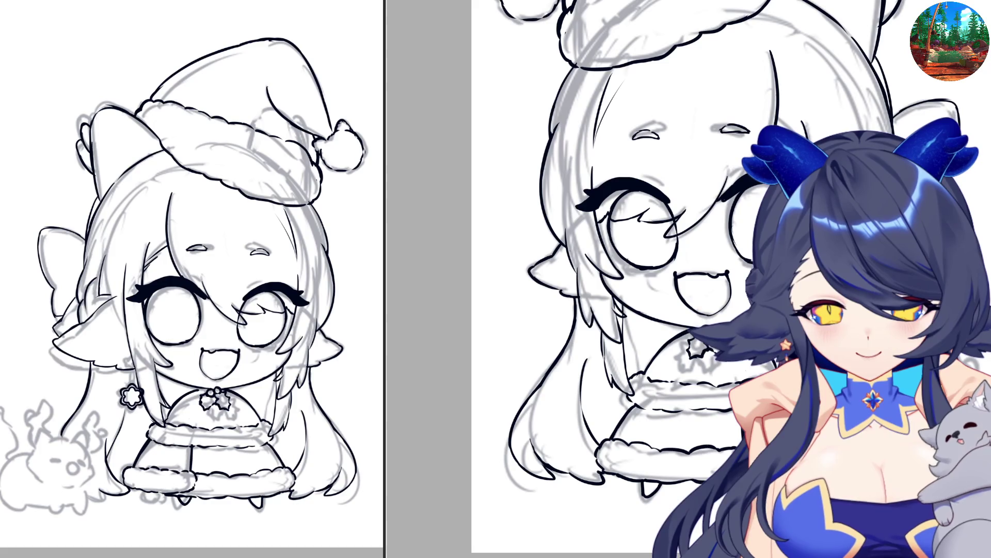
pyautogui.moveTo(838, 441)
pyautogui.mouseDown()
pyautogui.moveTo(827, 452)
pyautogui.moveTo(856, 452)
pyautogui.mouseUp()
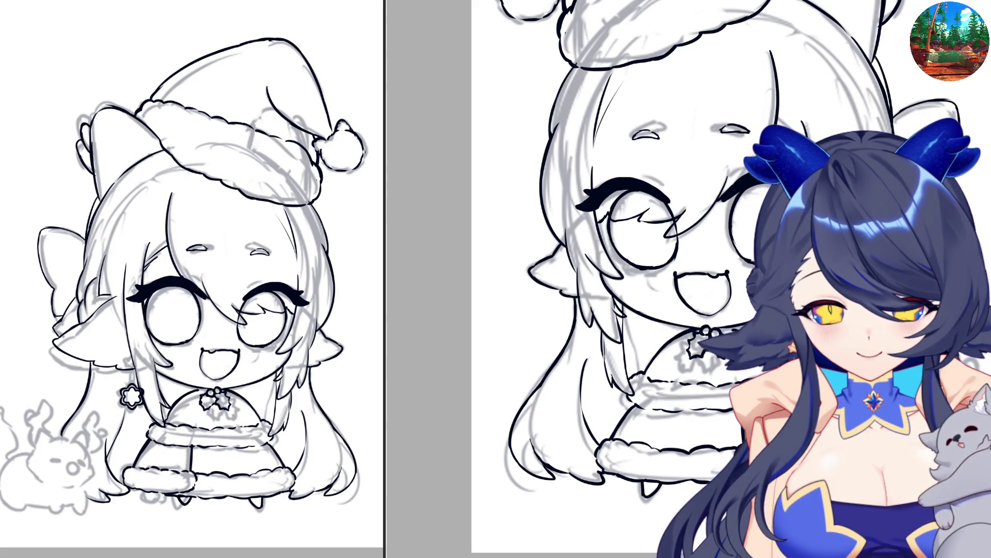